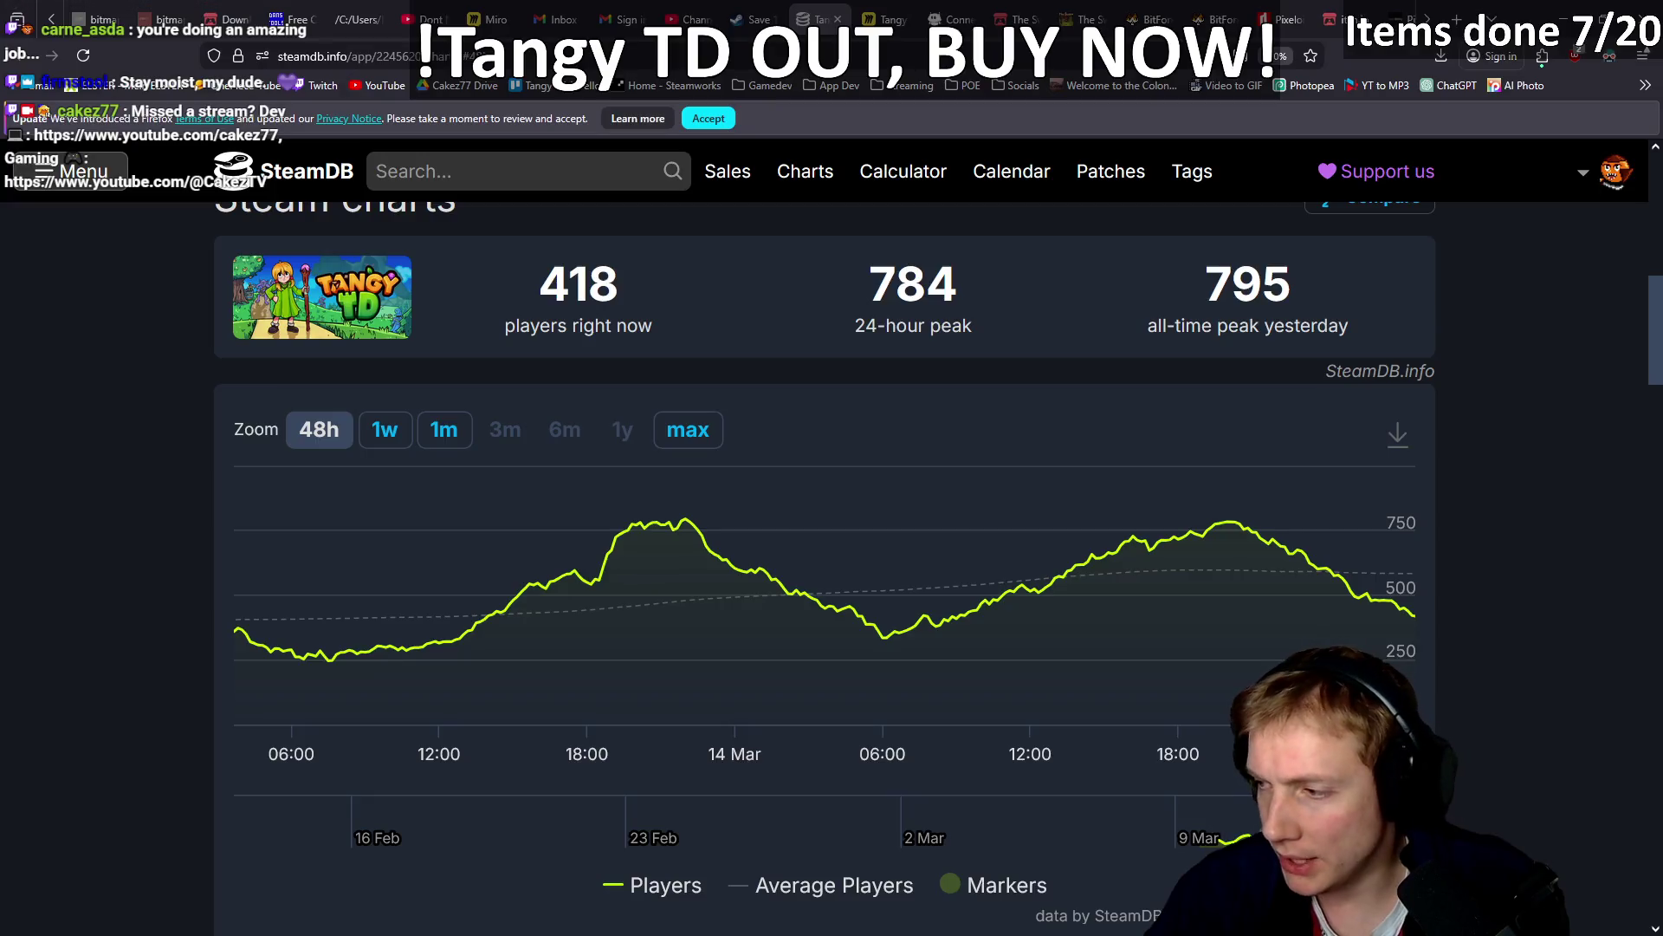
Look over Tangy TD's current and peak player counts on the SteamDB chart.
{"action": "mouse_move", "coordinate": [1280, 496]}
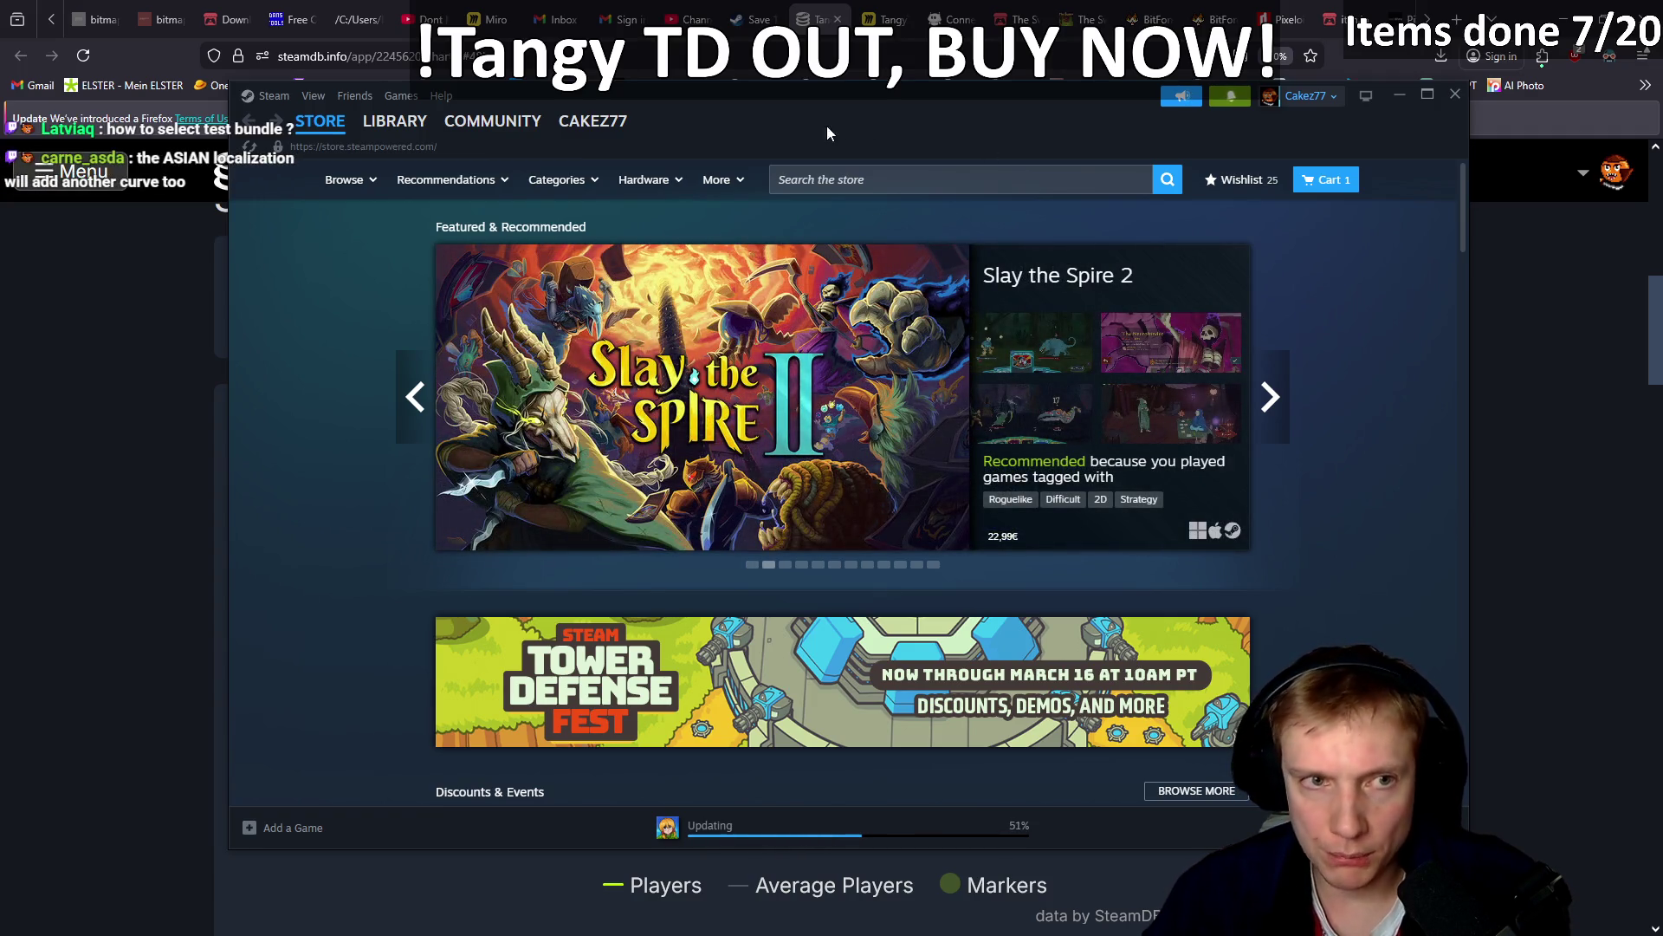
Open Game Versions & Betas in the properties of Tangy TD [testbuilds] from the Library.
{"action": "left_click", "coordinate": [390, 122]}
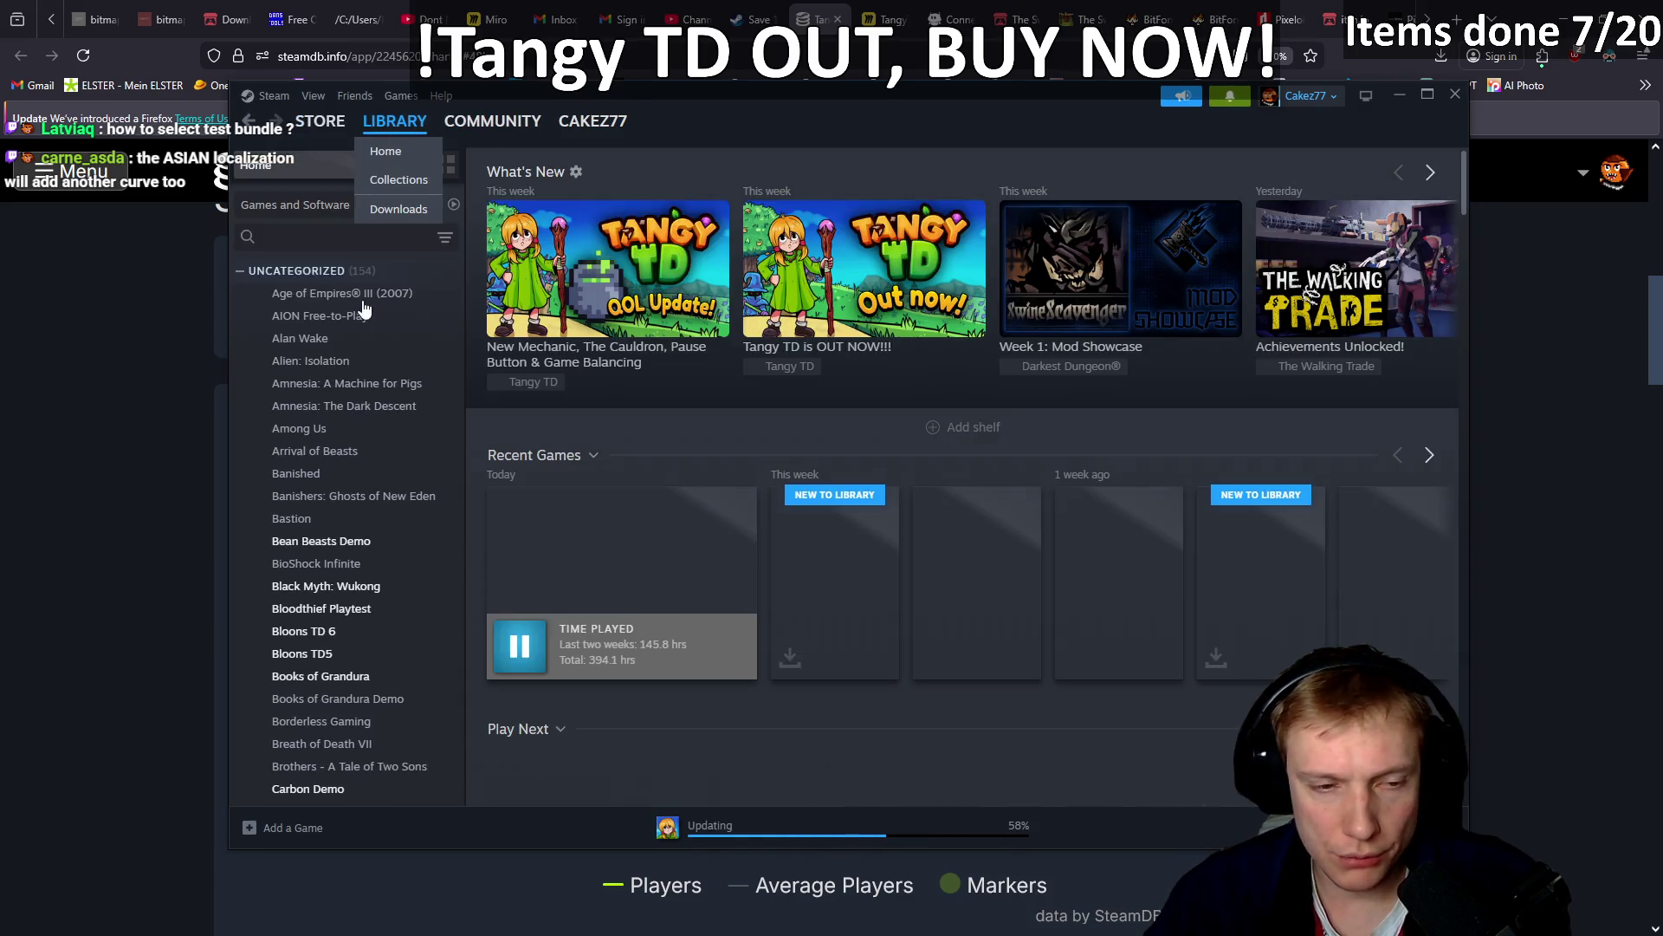
{"action": "right_click", "coordinate": [312, 530]}
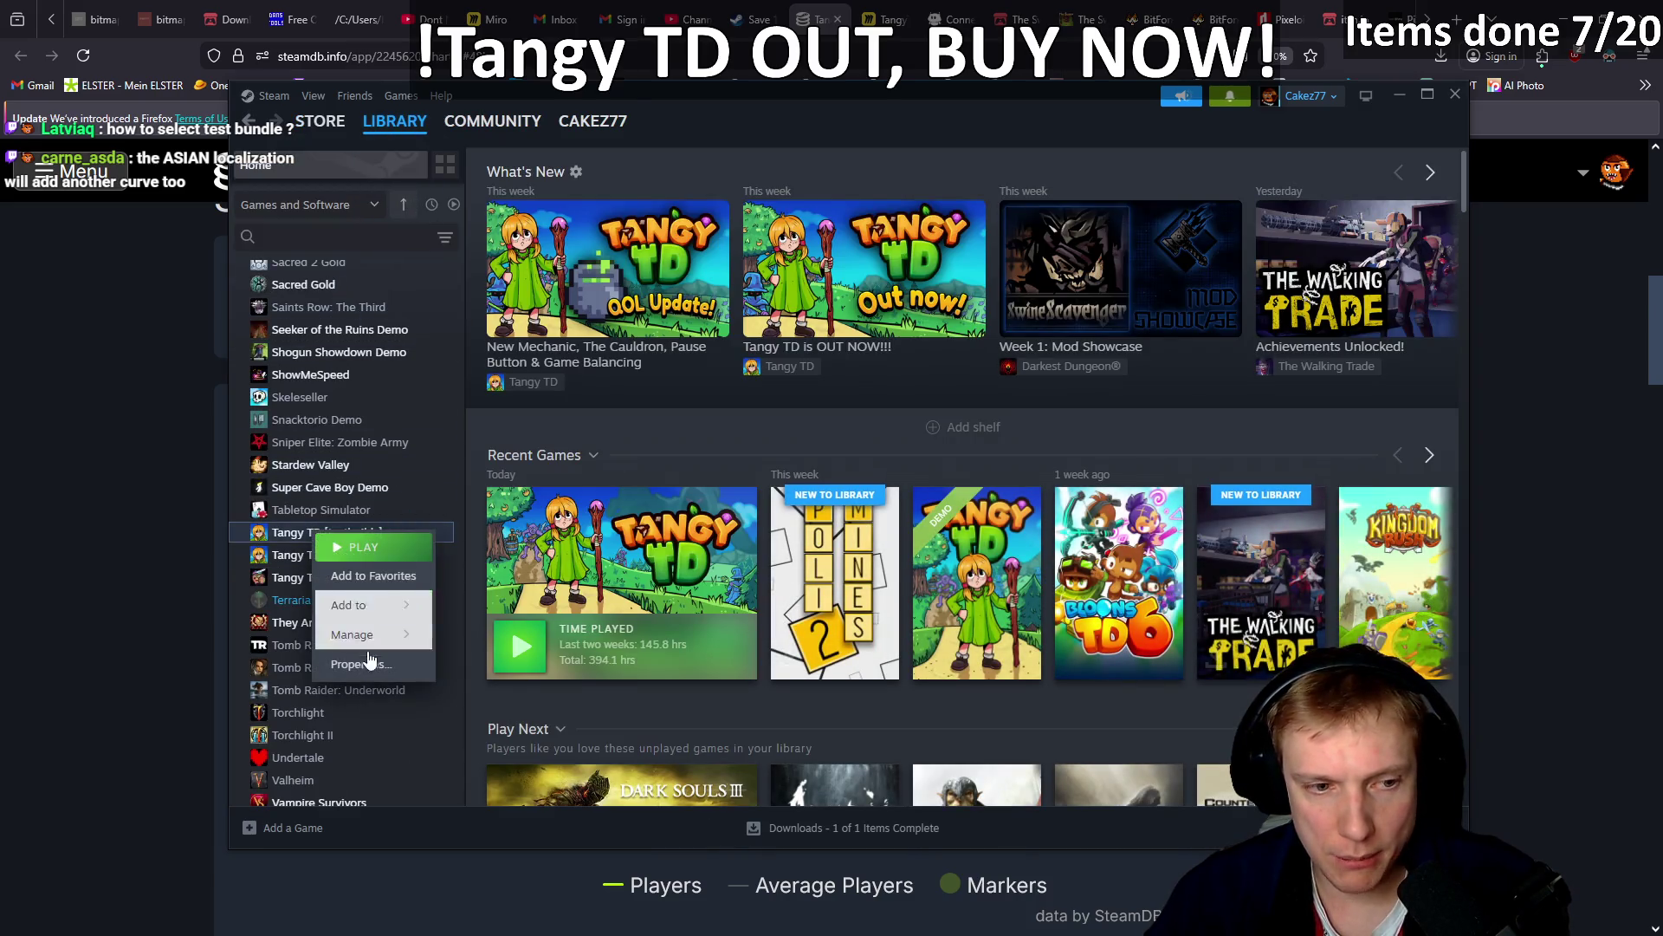
{"action": "left_click", "coordinate": [362, 664]}
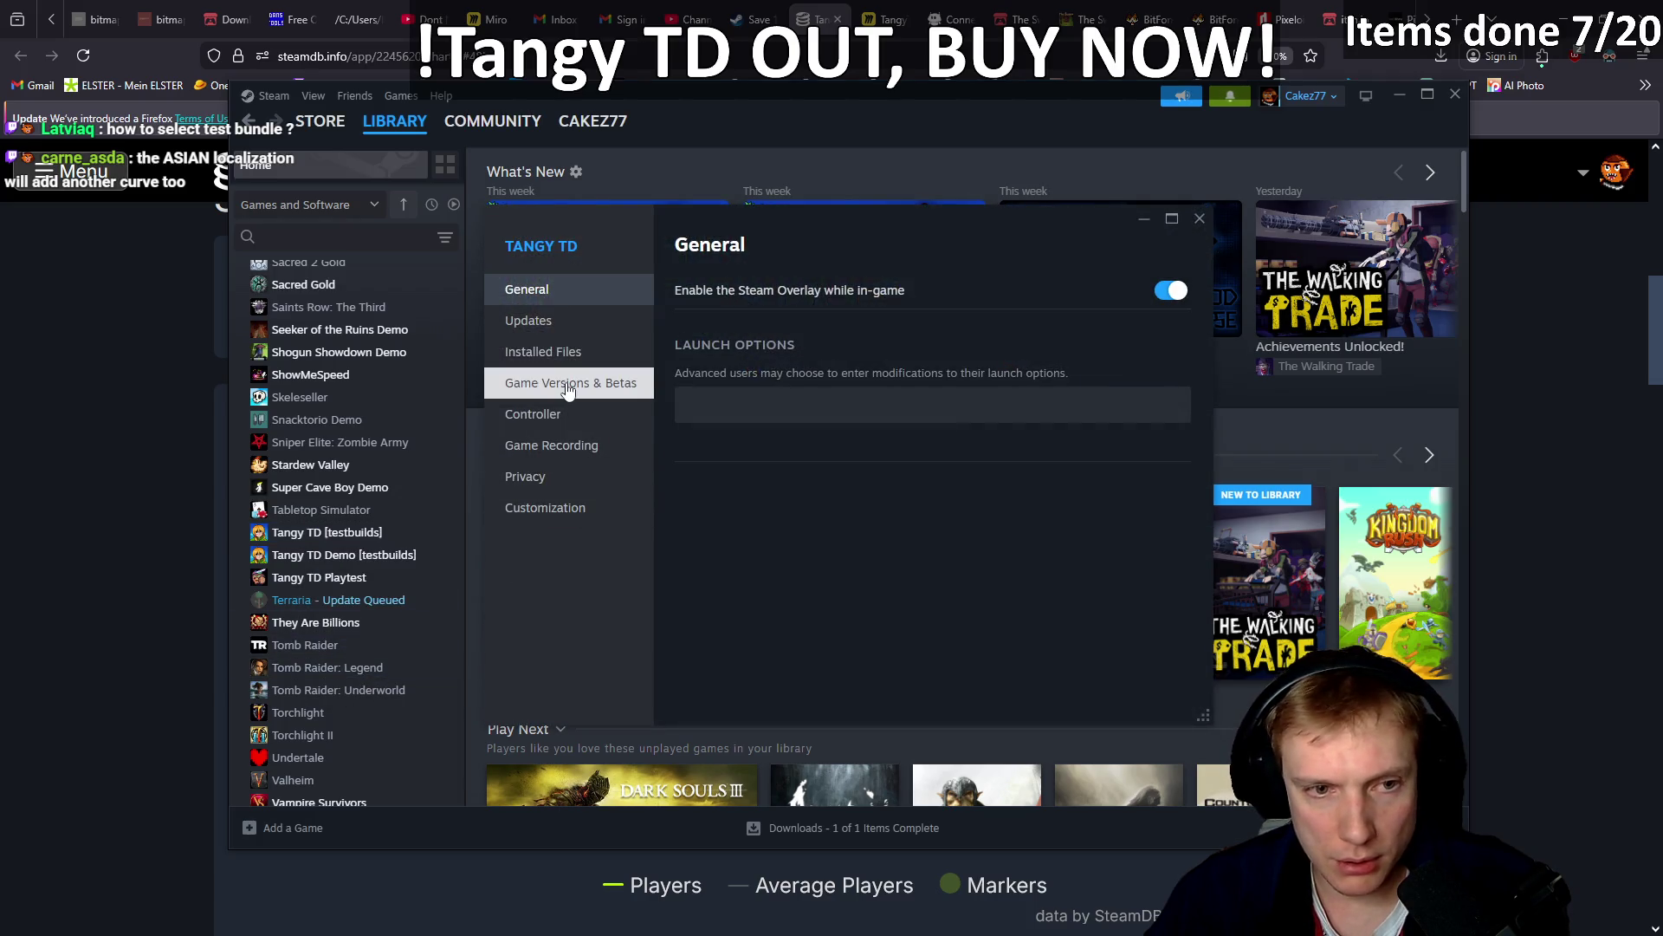
{"action": "left_click", "coordinate": [569, 389]}
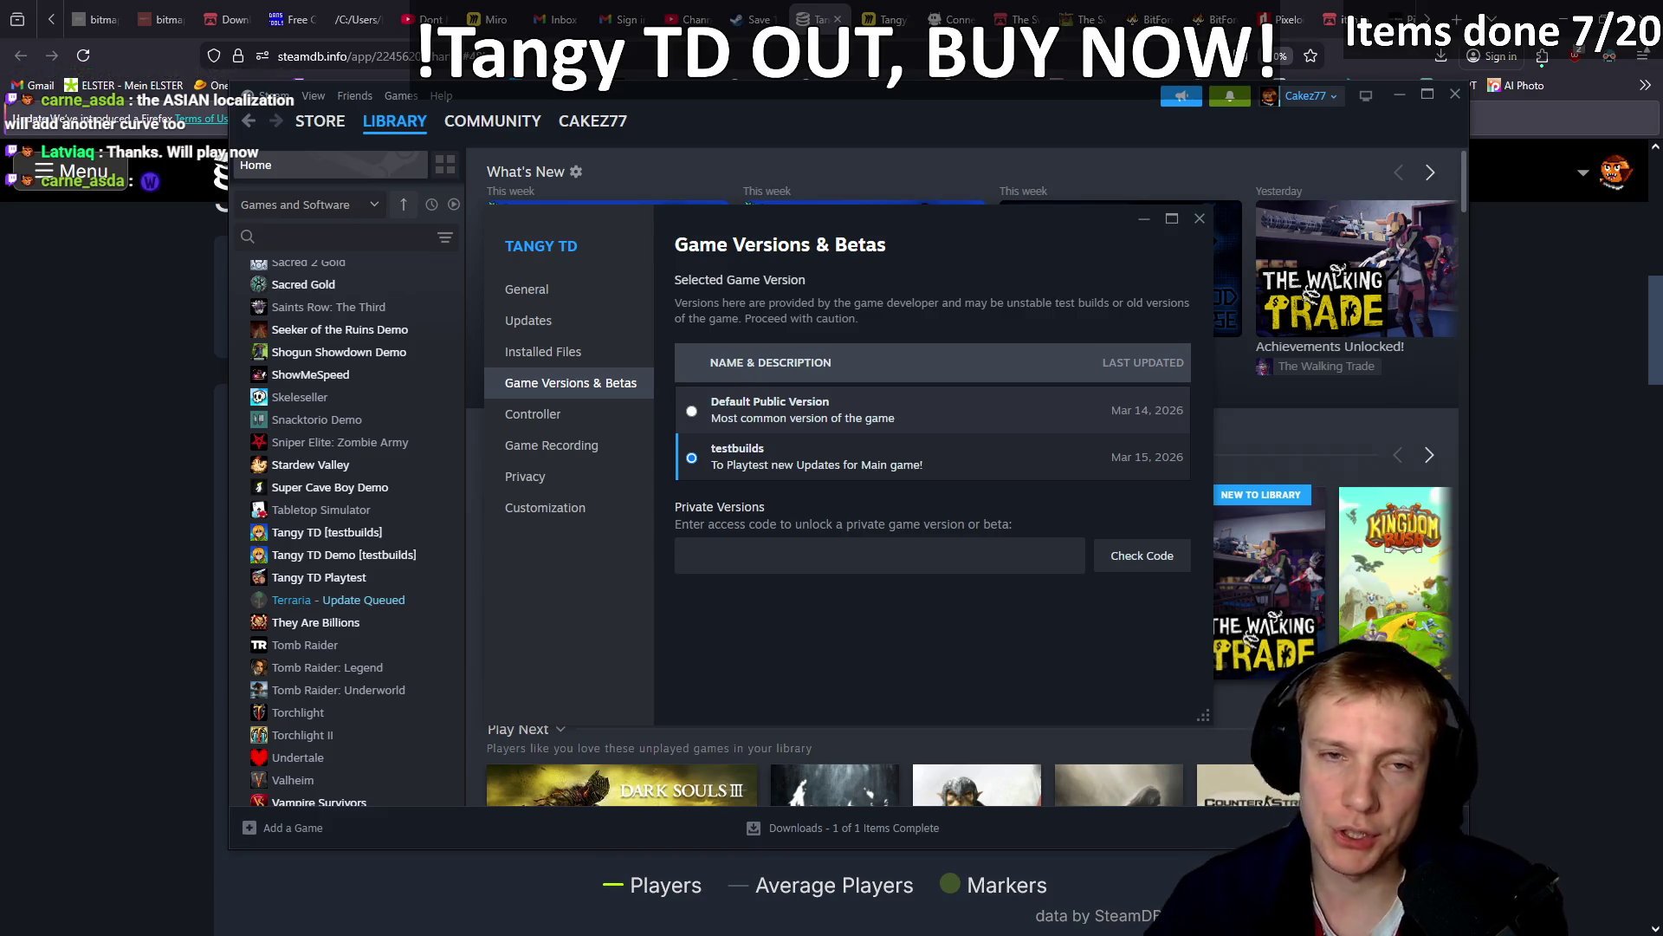
Return to the Tangy TD store tab, scroll the bundle listings, and reload the page.
{"action": "left_click", "coordinate": [752, 17]}
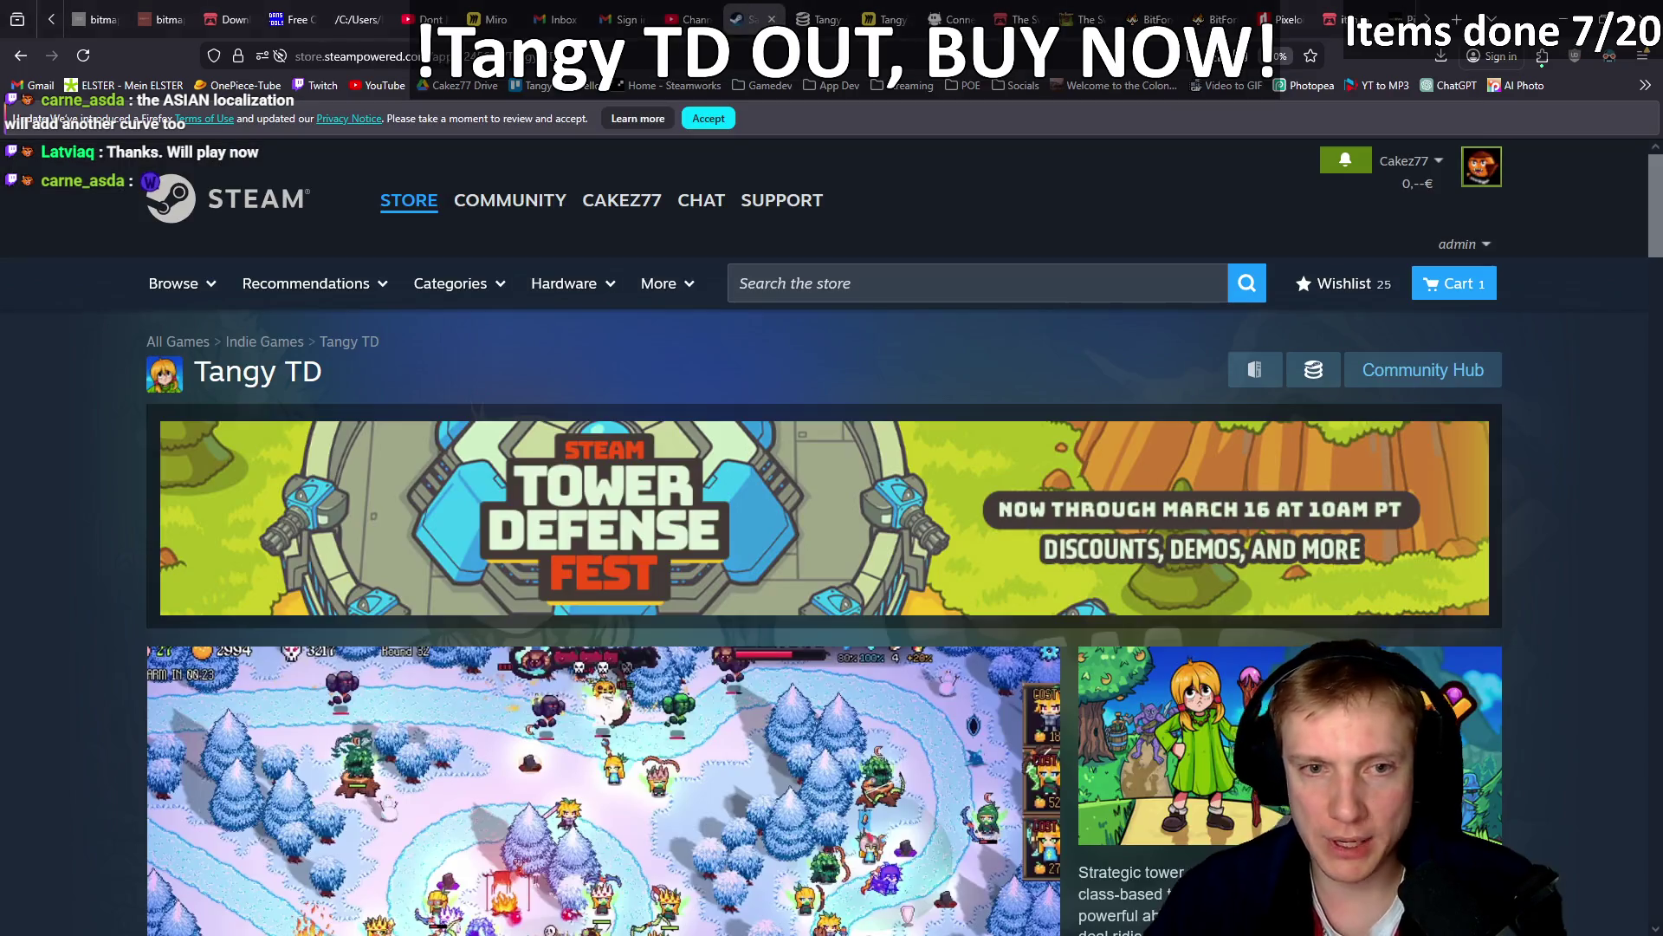
{"action": "scroll", "coordinate": [839, 393], "scroll_direction": "down", "scroll_amount": 10}
{"action": "scroll", "coordinate": [933, 473], "scroll_direction": "down", "scroll_amount": 9}
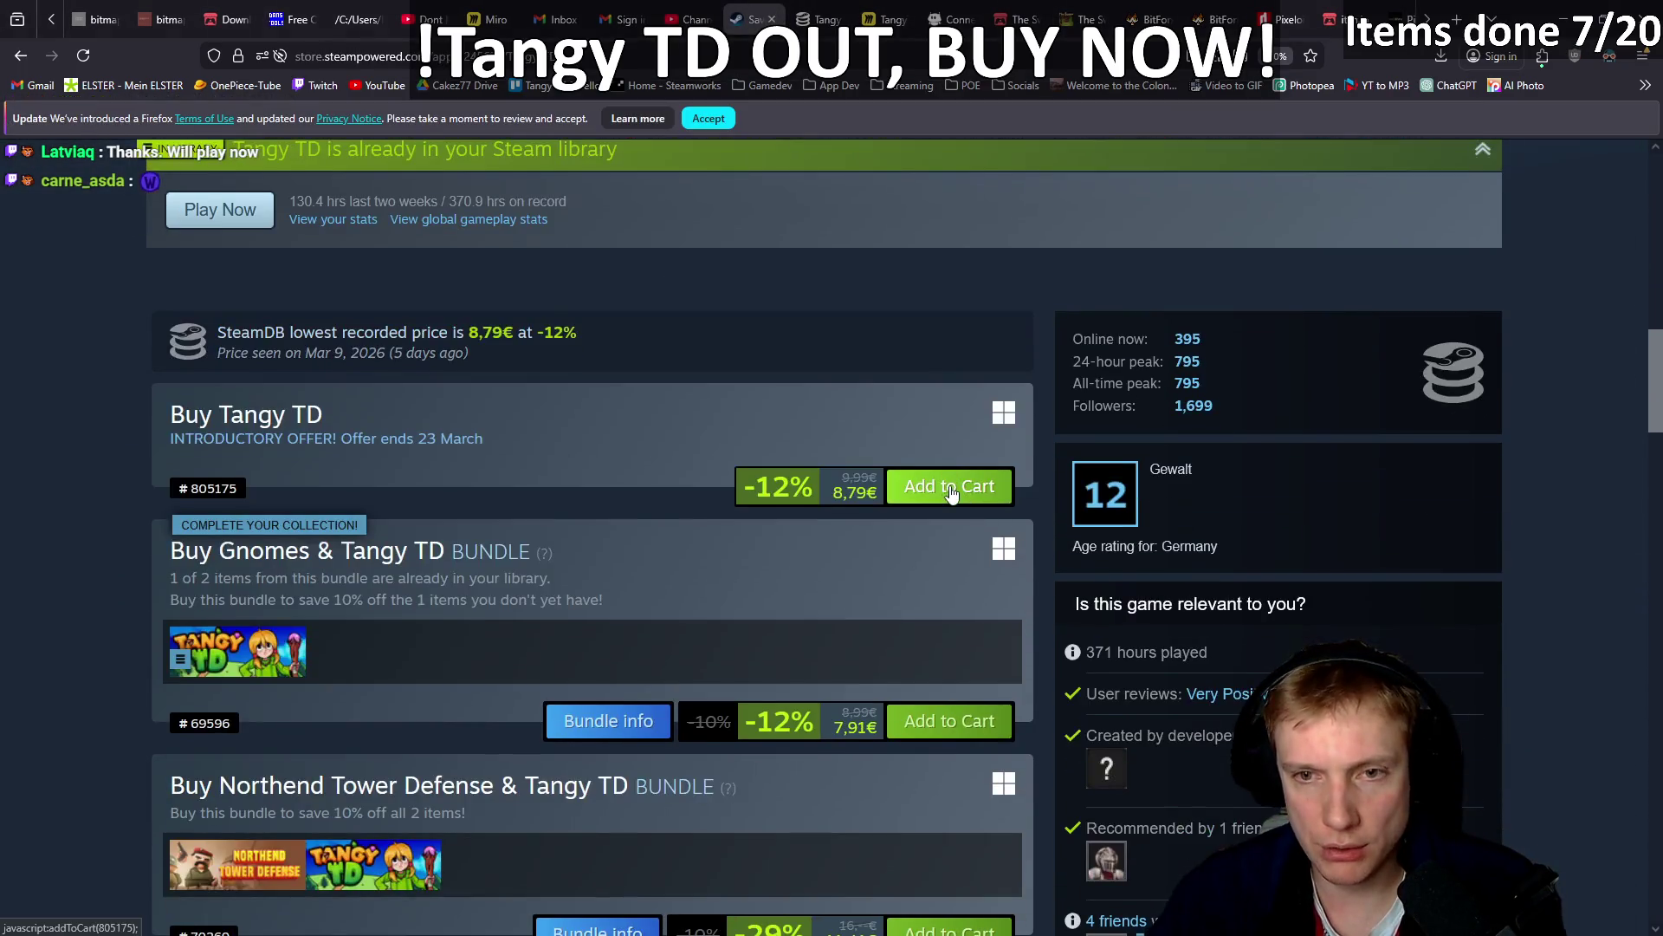
{"action": "scroll", "coordinate": [898, 490], "scroll_direction": "up", "scroll_amount": 6}
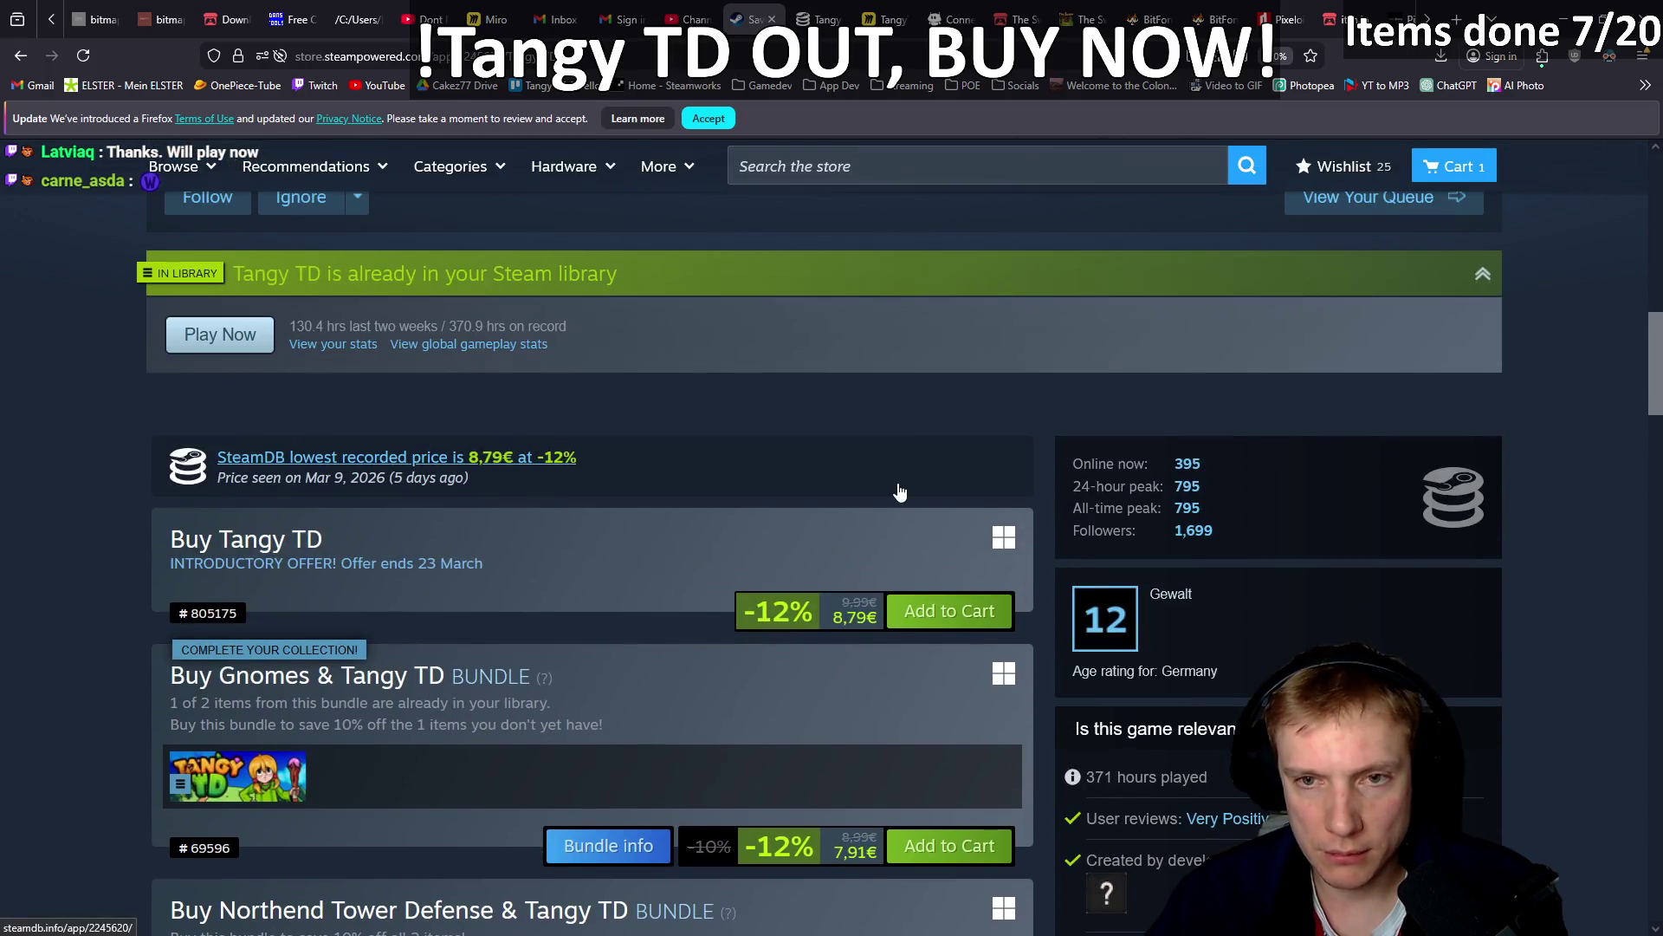
{"action": "scroll", "coordinate": [875, 482], "scroll_direction": "down", "scroll_amount": 13}
{"action": "scroll", "coordinate": [869, 479], "scroll_direction": "up", "scroll_amount": 12}
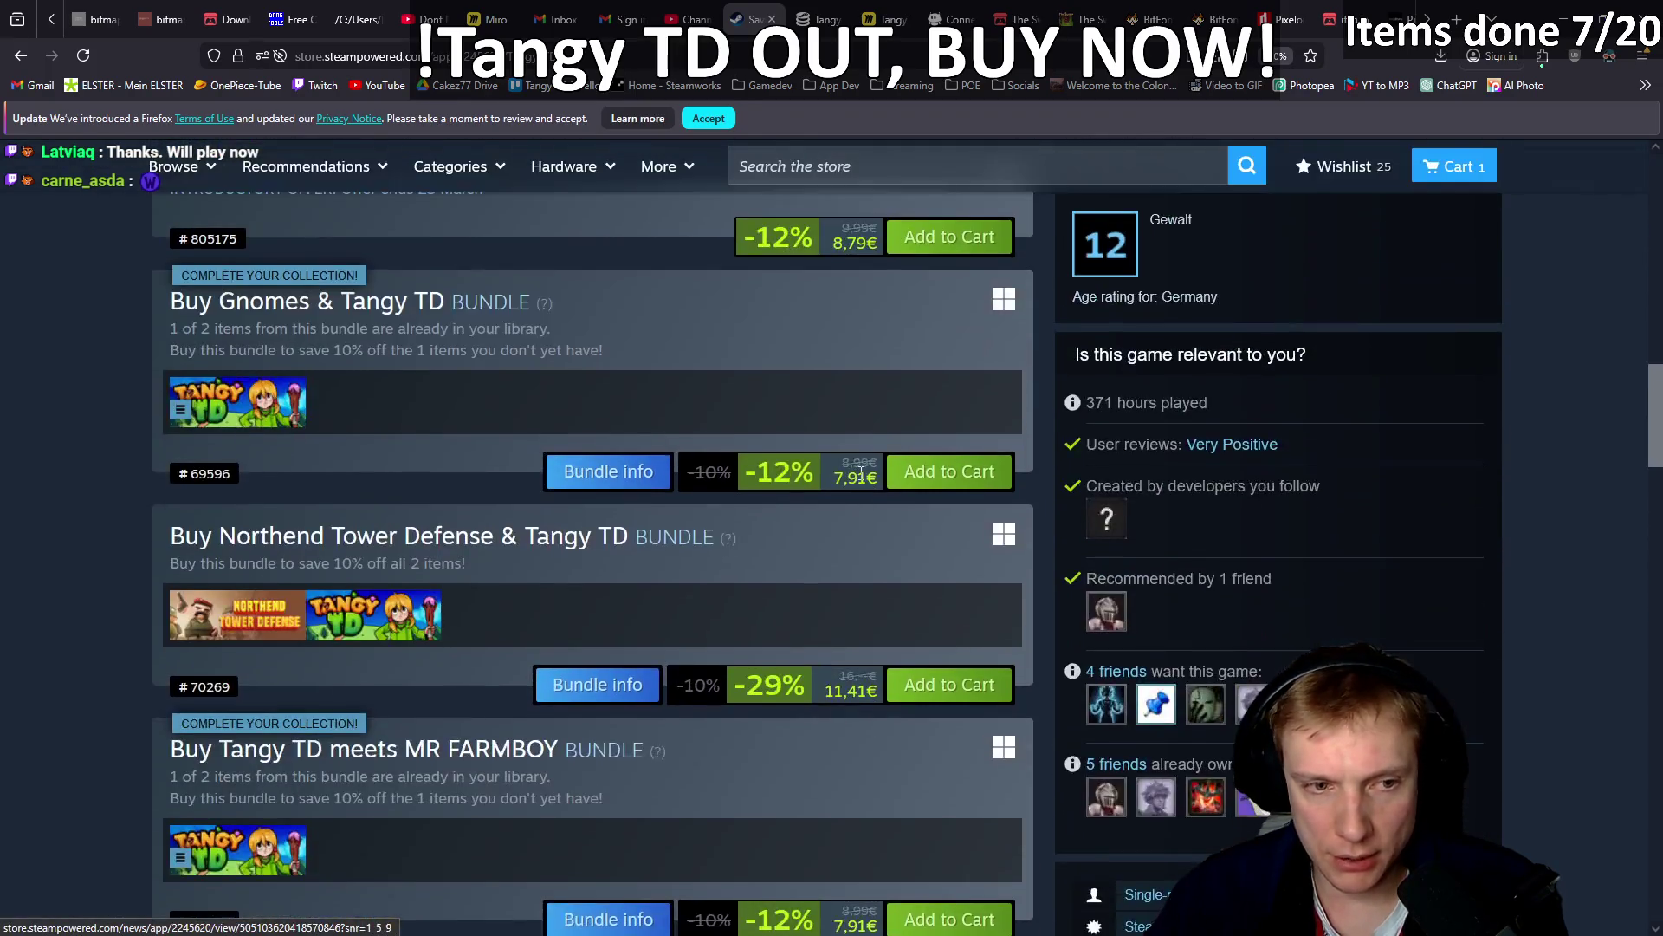
{"action": "left_click", "coordinate": [79, 59]}
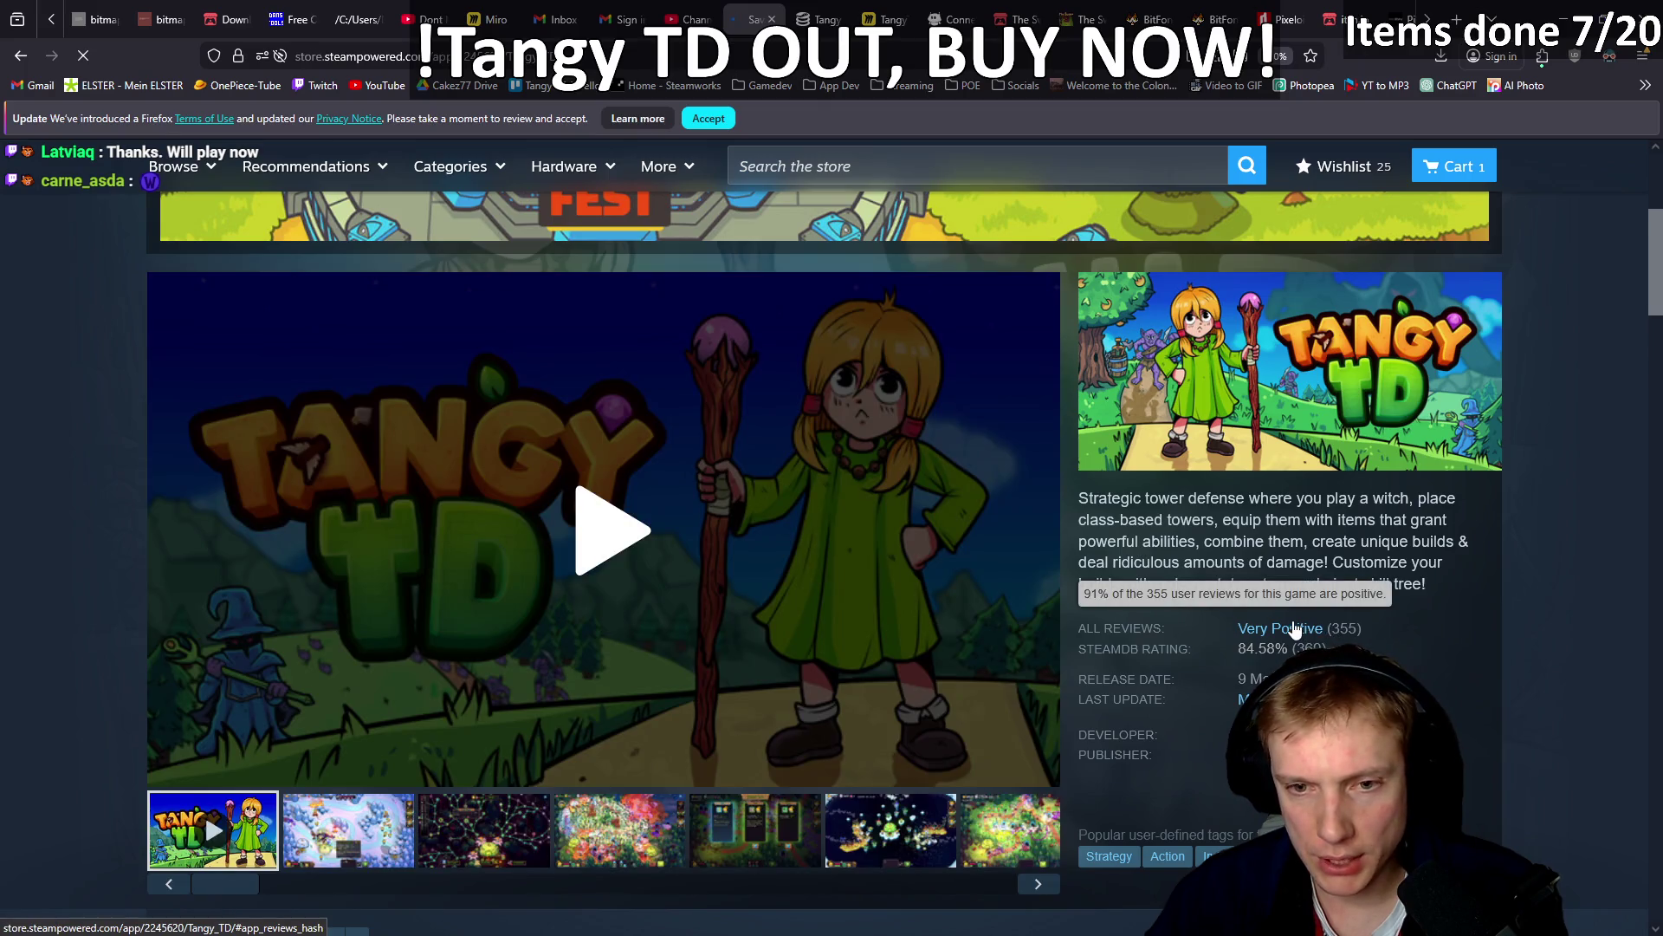
Jump to Tangy TD's user reviews and filter Review Type to Negative.
{"action": "left_click", "coordinate": [1299, 629]}
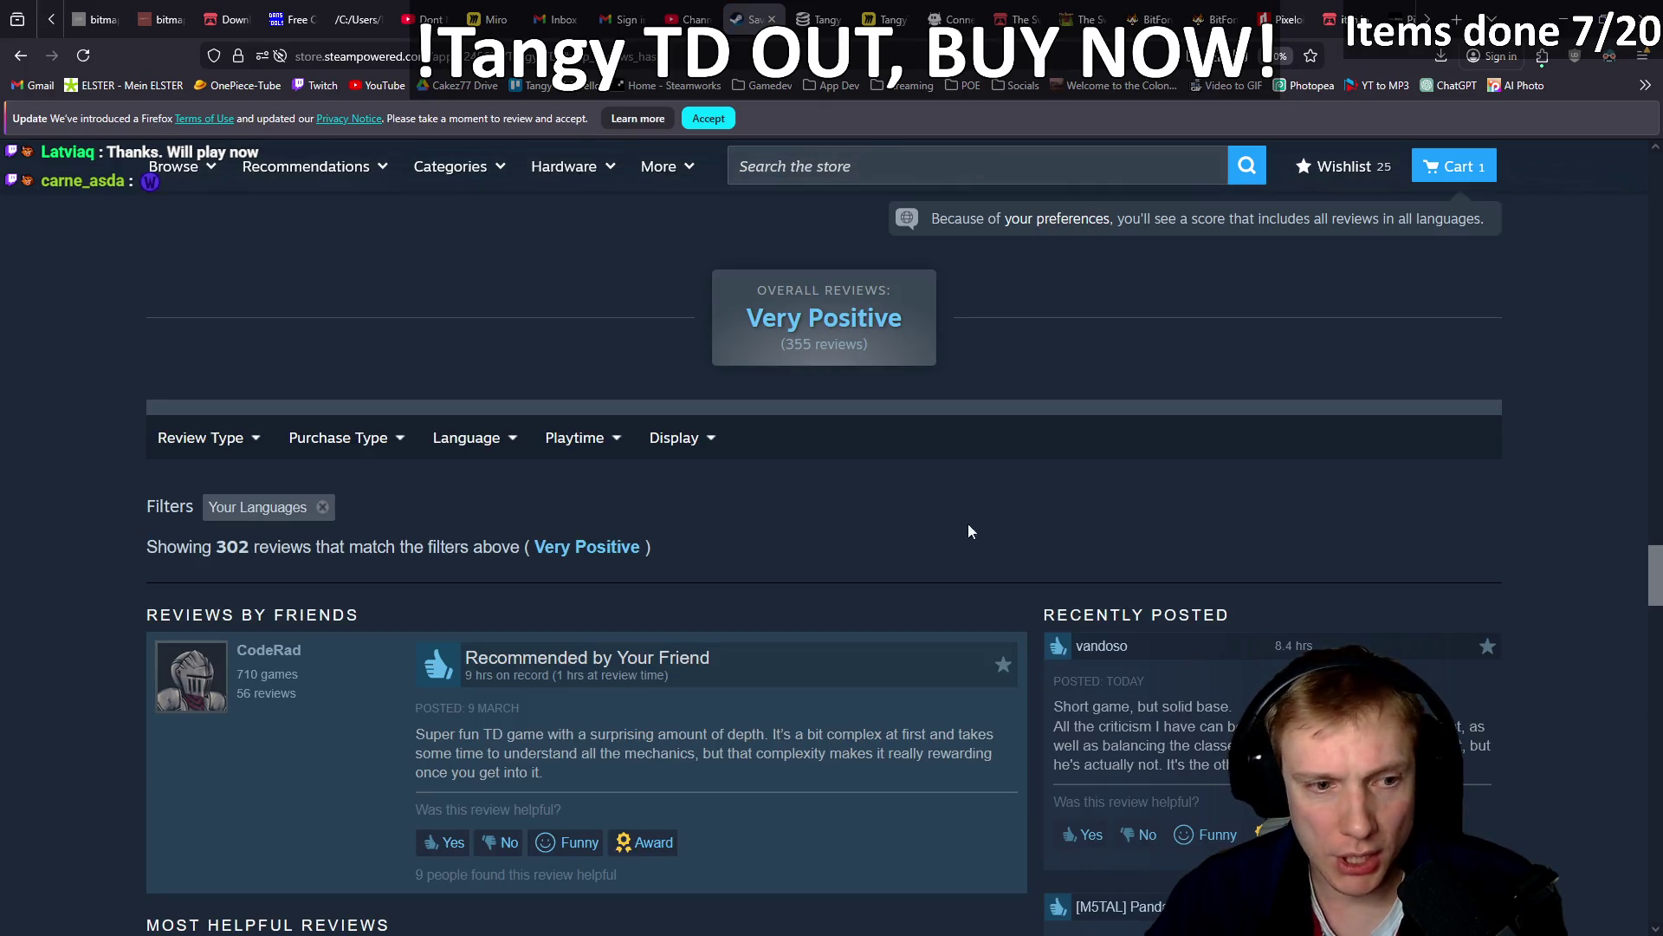
{"action": "mouse_move", "coordinate": [351, 456]}
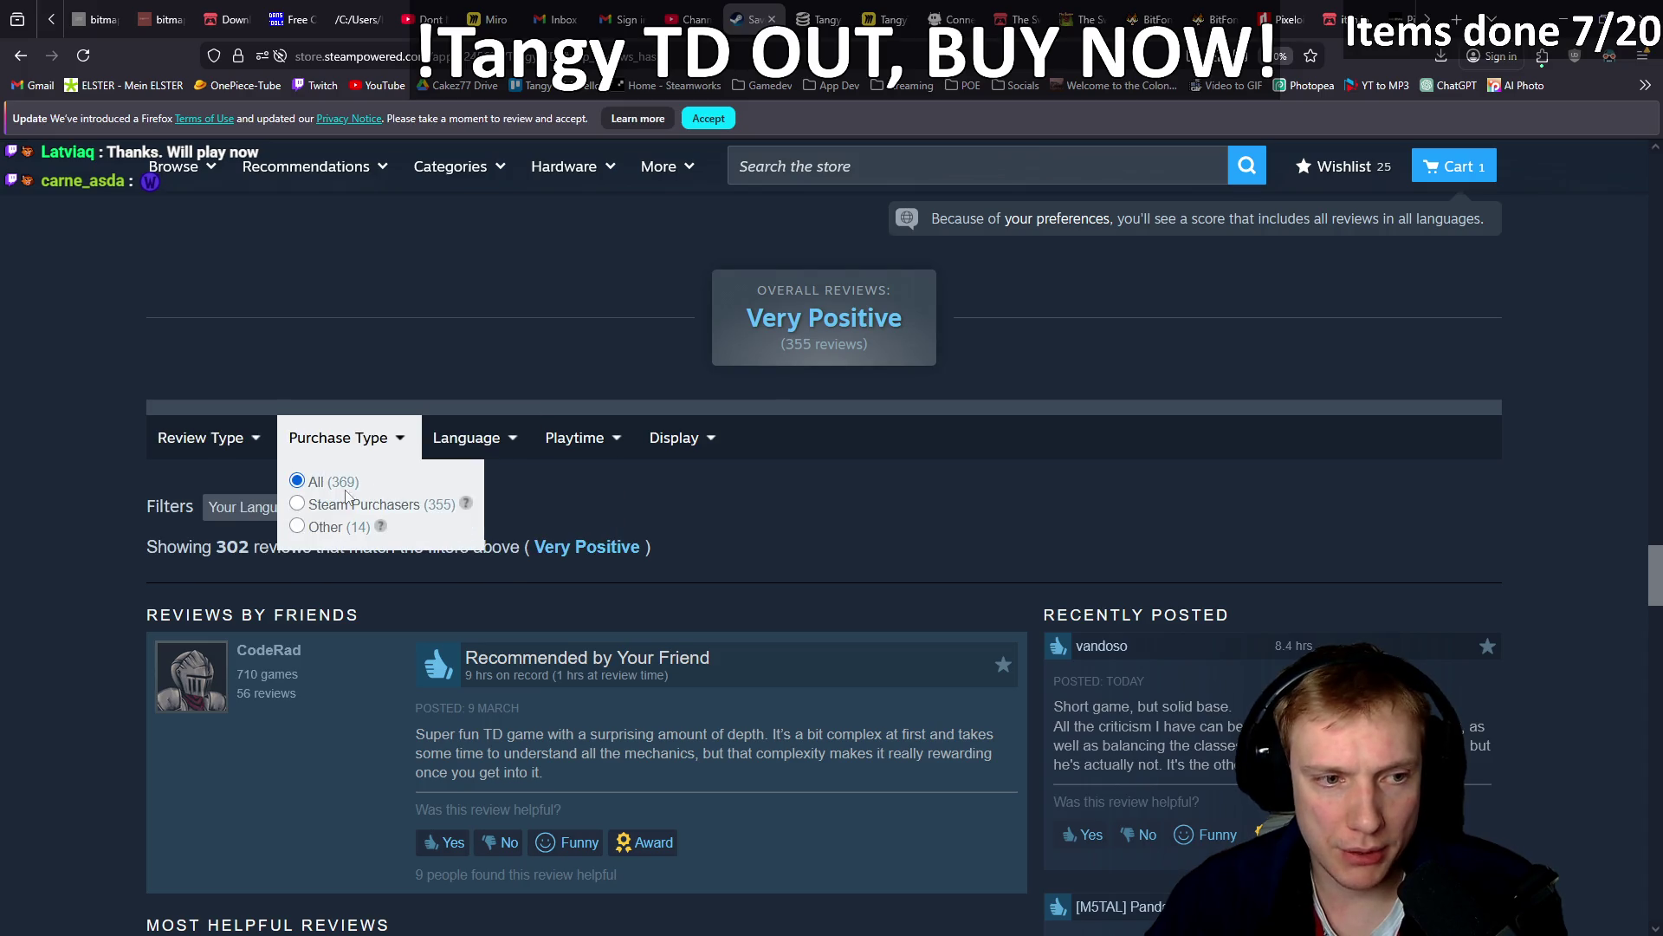
{"action": "mouse_move", "coordinate": [567, 440]}
{"action": "mouse_move", "coordinate": [201, 438]}
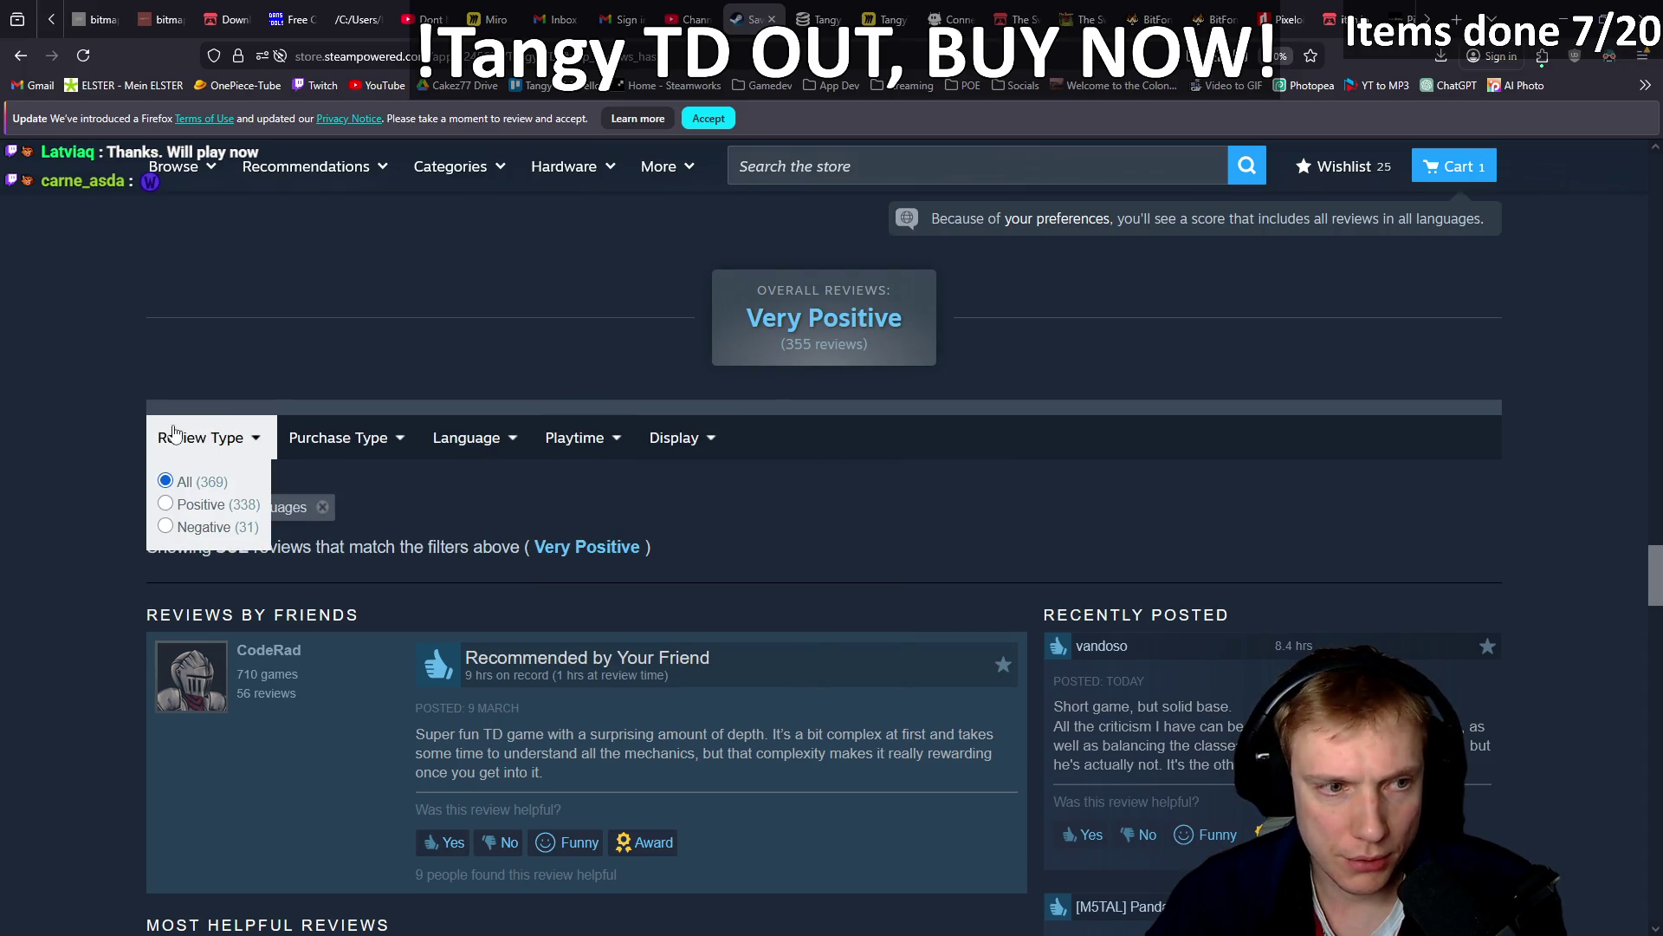
{"action": "left_click", "coordinate": [165, 526]}
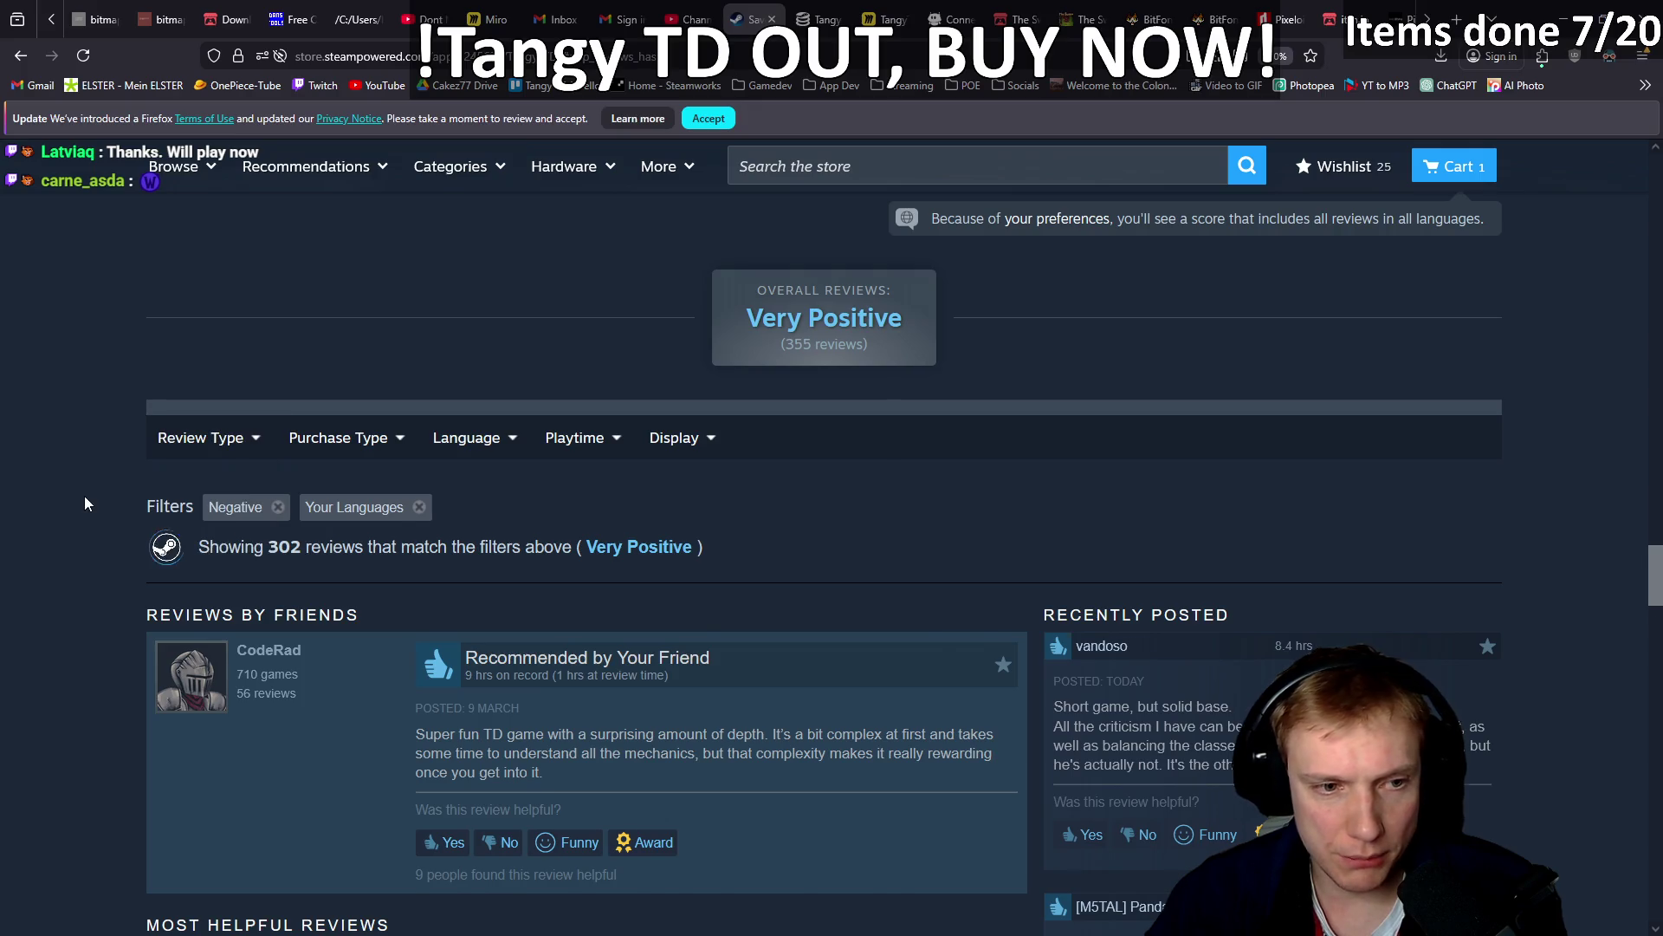
{"action": "scroll", "coordinate": [85, 497], "scroll_direction": "down", "scroll_amount": 2}
{"action": "scroll", "coordinate": [113, 502], "scroll_direction": "down", "scroll_amount": 3}
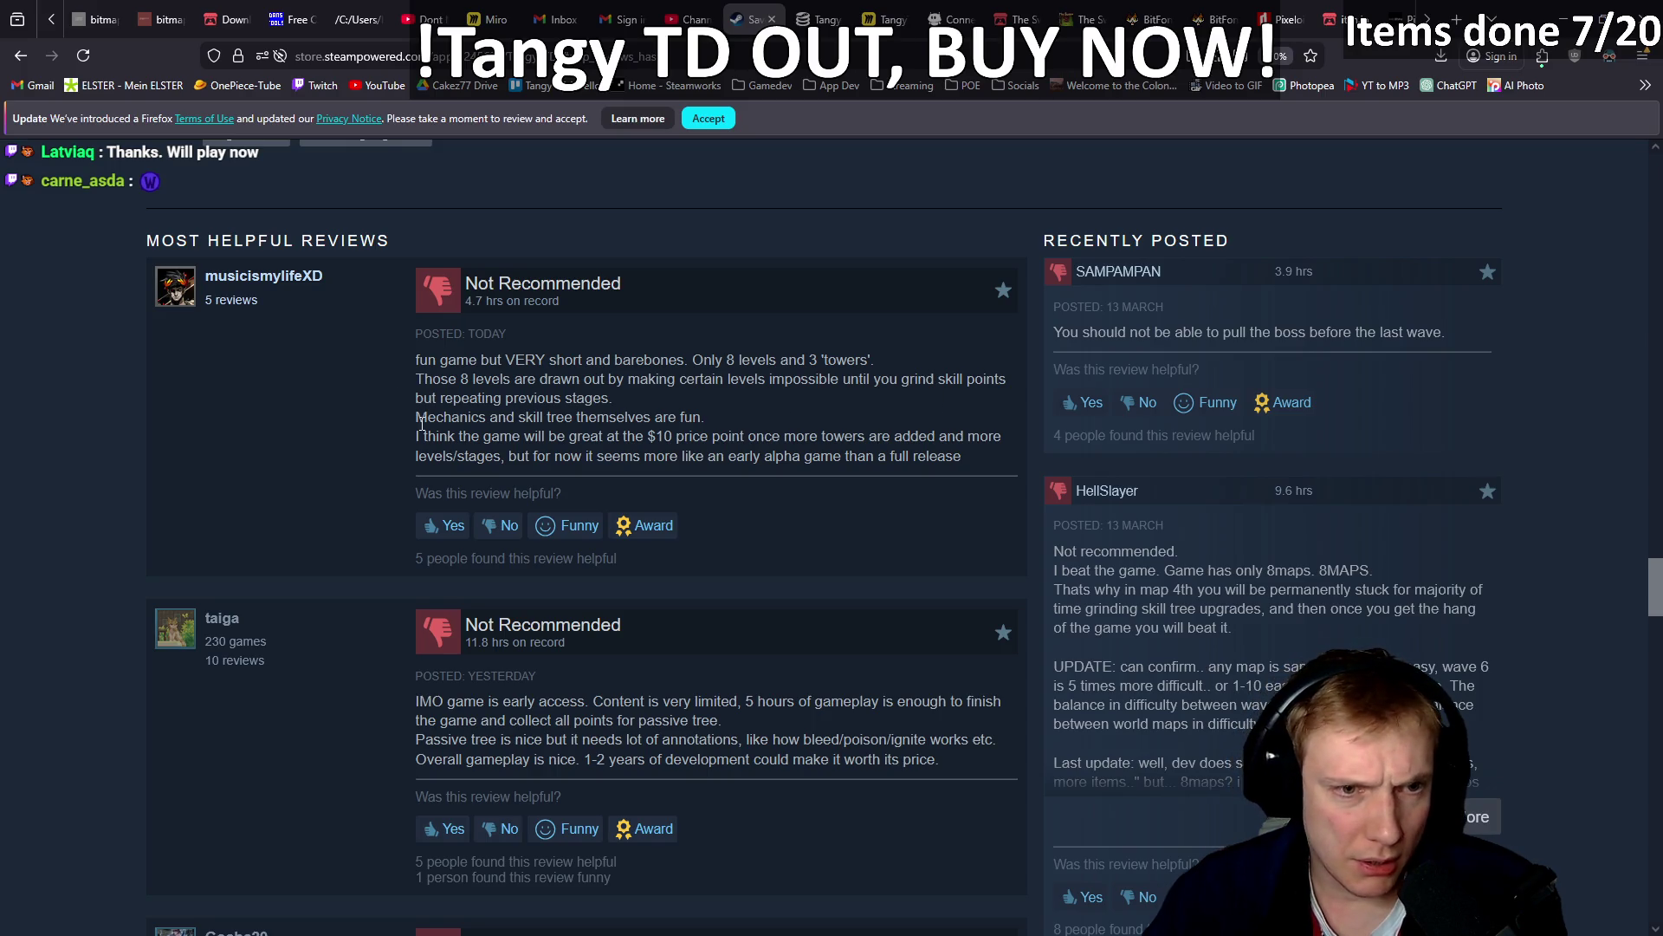
Highlight lines of the first negative review, including the $10 price point sentence, then clear them.
{"action": "left_click_drag", "start_coordinate": [577, 418], "coordinate": [663, 418]}
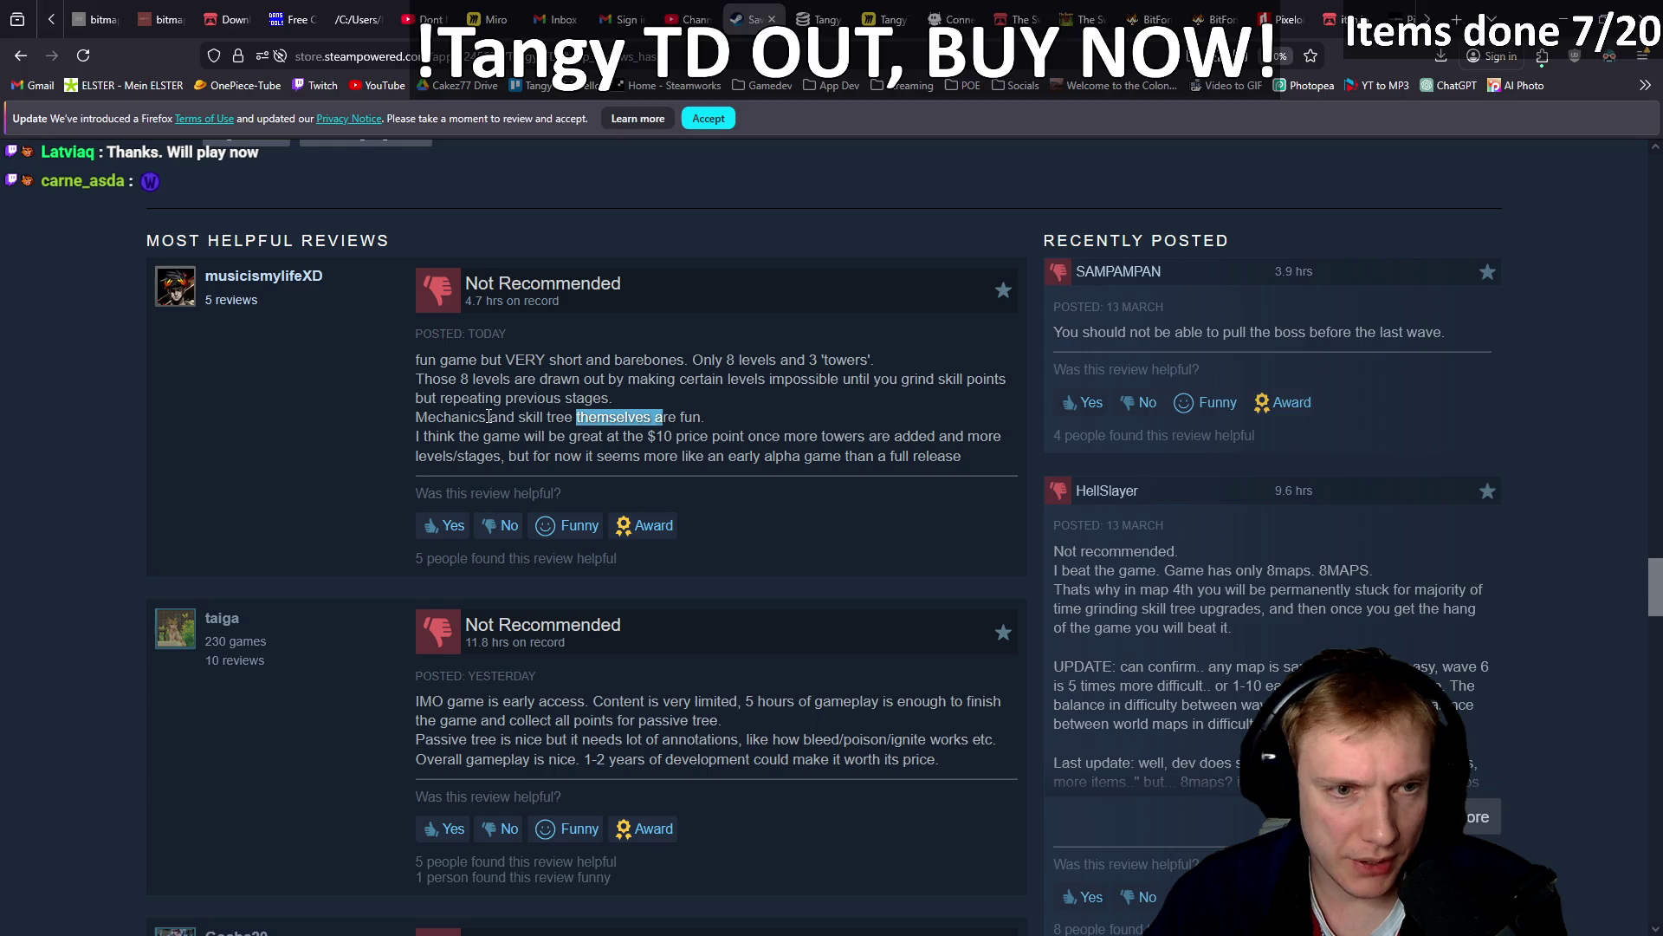
{"action": "left_click_drag", "start_coordinate": [434, 436], "coordinate": [992, 437]}
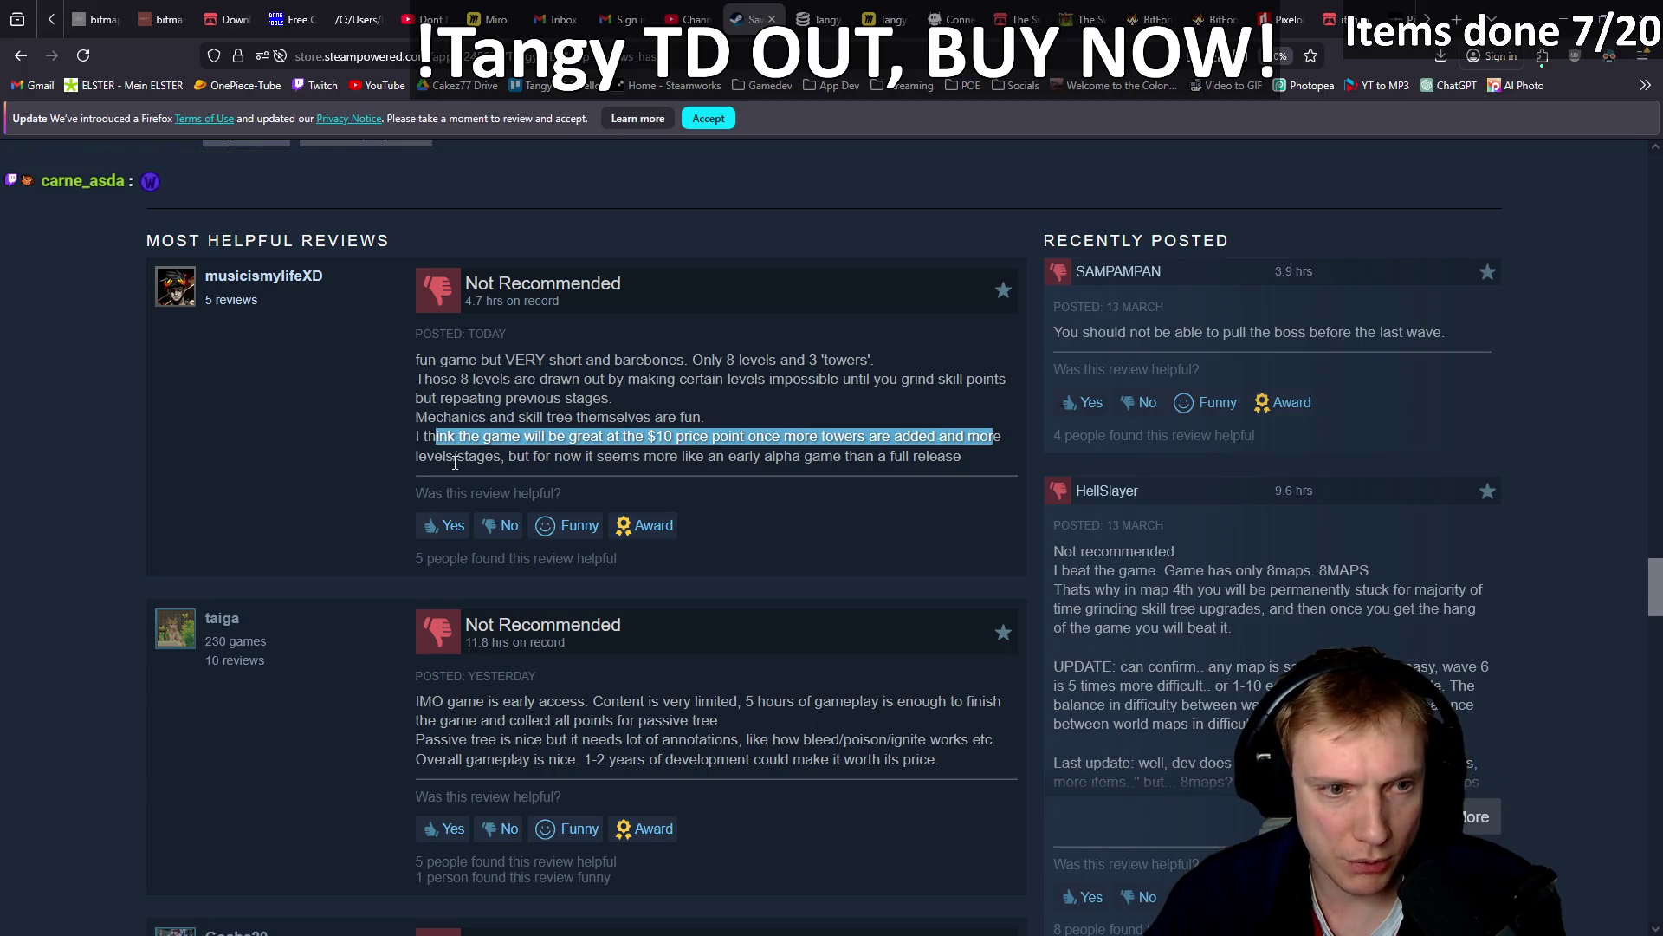
{"action": "mouse_move", "coordinate": [419, 457]}
{"action": "left_mouse_down"}
{"action": "mouse_move", "coordinate": [689, 437]}
{"action": "mouse_move", "coordinate": [821, 455]}
{"action": "mouse_move", "coordinate": [694, 456]}
{"action": "mouse_move", "coordinate": [960, 456]}
{"action": "mouse_move", "coordinate": [394, 431]}
{"action": "mouse_move", "coordinate": [419, 433]}
{"action": "left_mouse_up"}
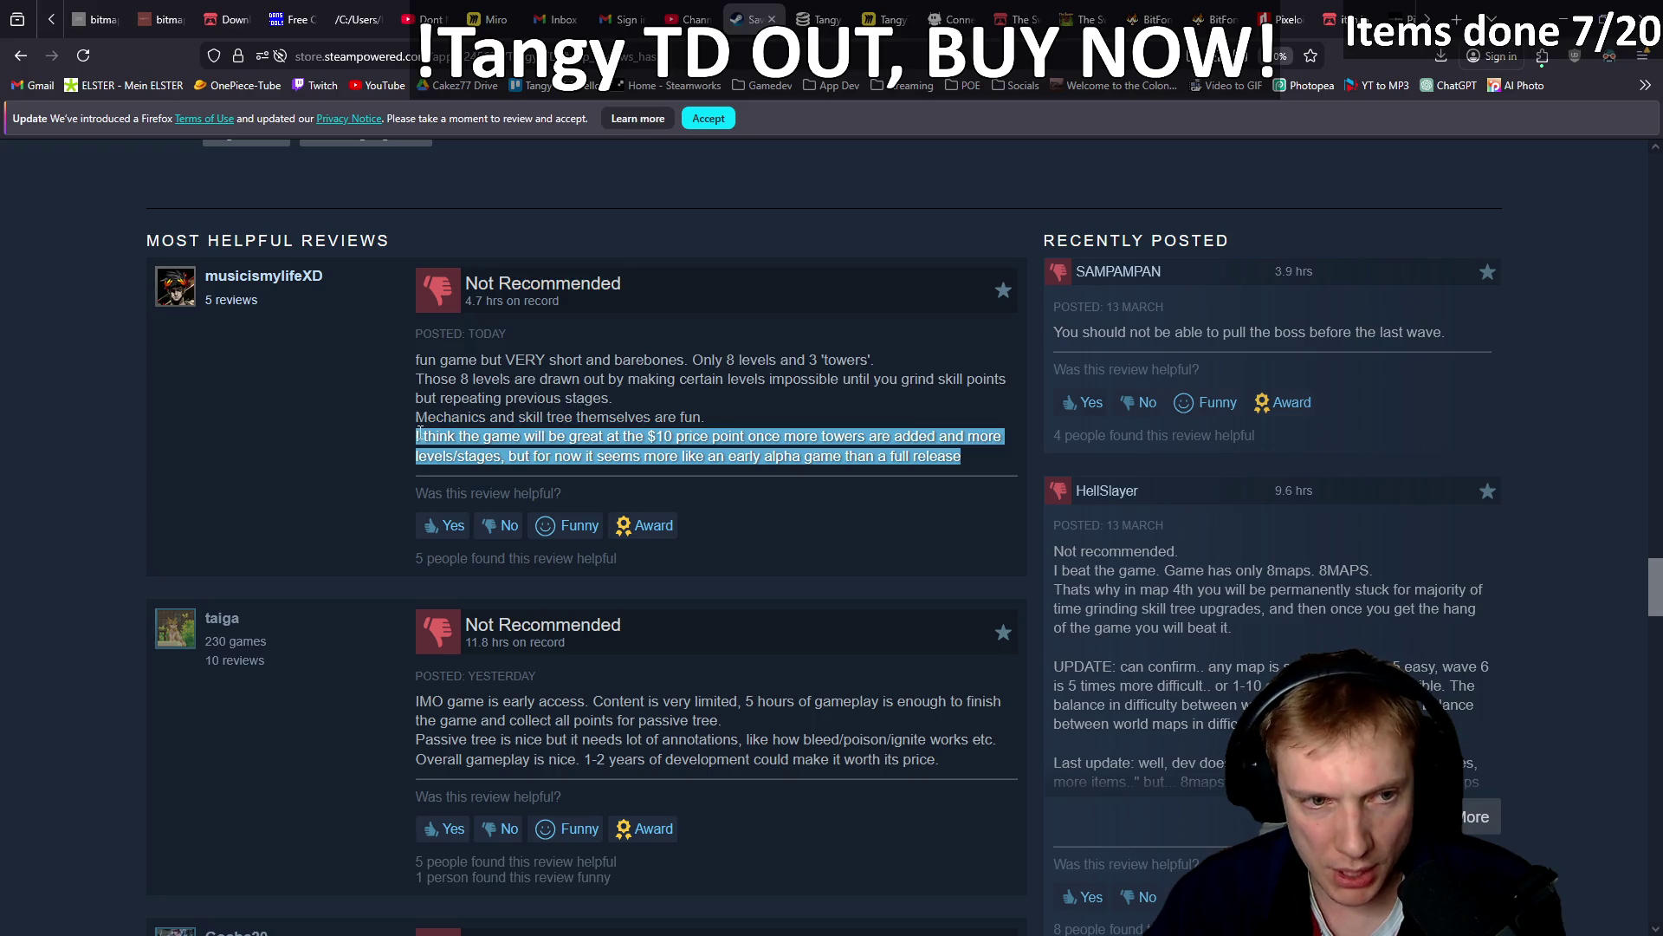
{"action": "left_click", "coordinate": [481, 396]}
{"action": "mouse_move", "coordinate": [419, 360]}
{"action": "left_mouse_down"}
{"action": "mouse_move", "coordinate": [967, 456]}
{"action": "mouse_move", "coordinate": [894, 437]}
{"action": "left_mouse_up"}
{"action": "mouse_move", "coordinate": [783, 429]}
{"action": "left_mouse_down"}
{"action": "mouse_move", "coordinate": [450, 364]}
{"action": "mouse_move", "coordinate": [485, 286]}
{"action": "left_mouse_up"}
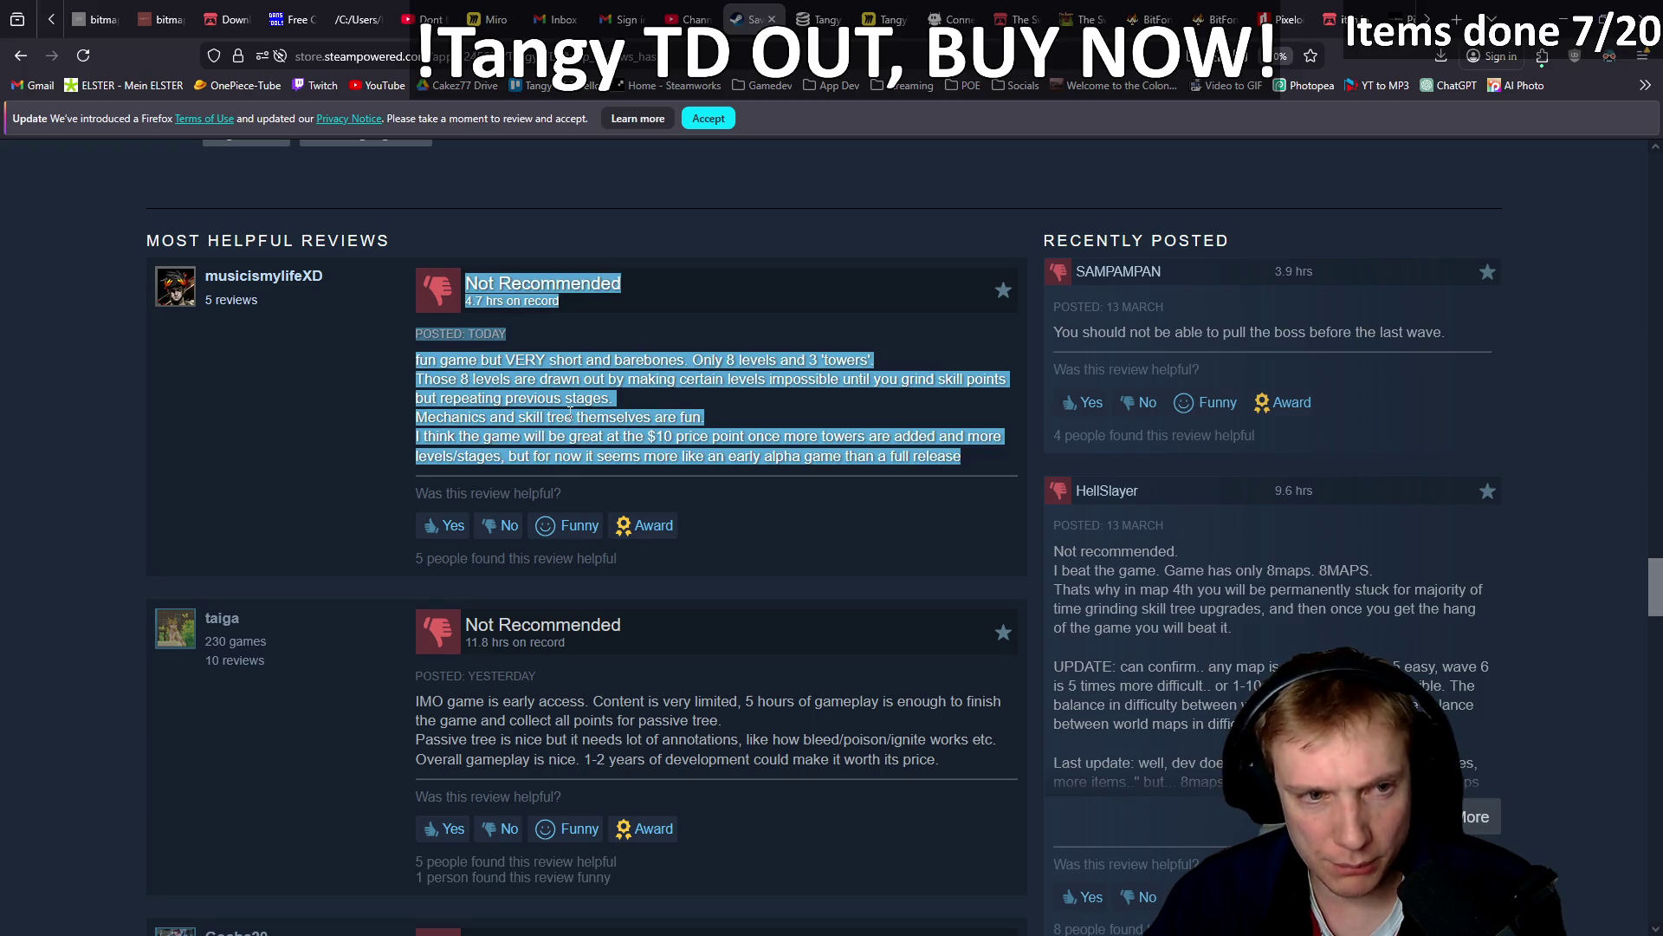
{"action": "left_click", "coordinate": [664, 412]}
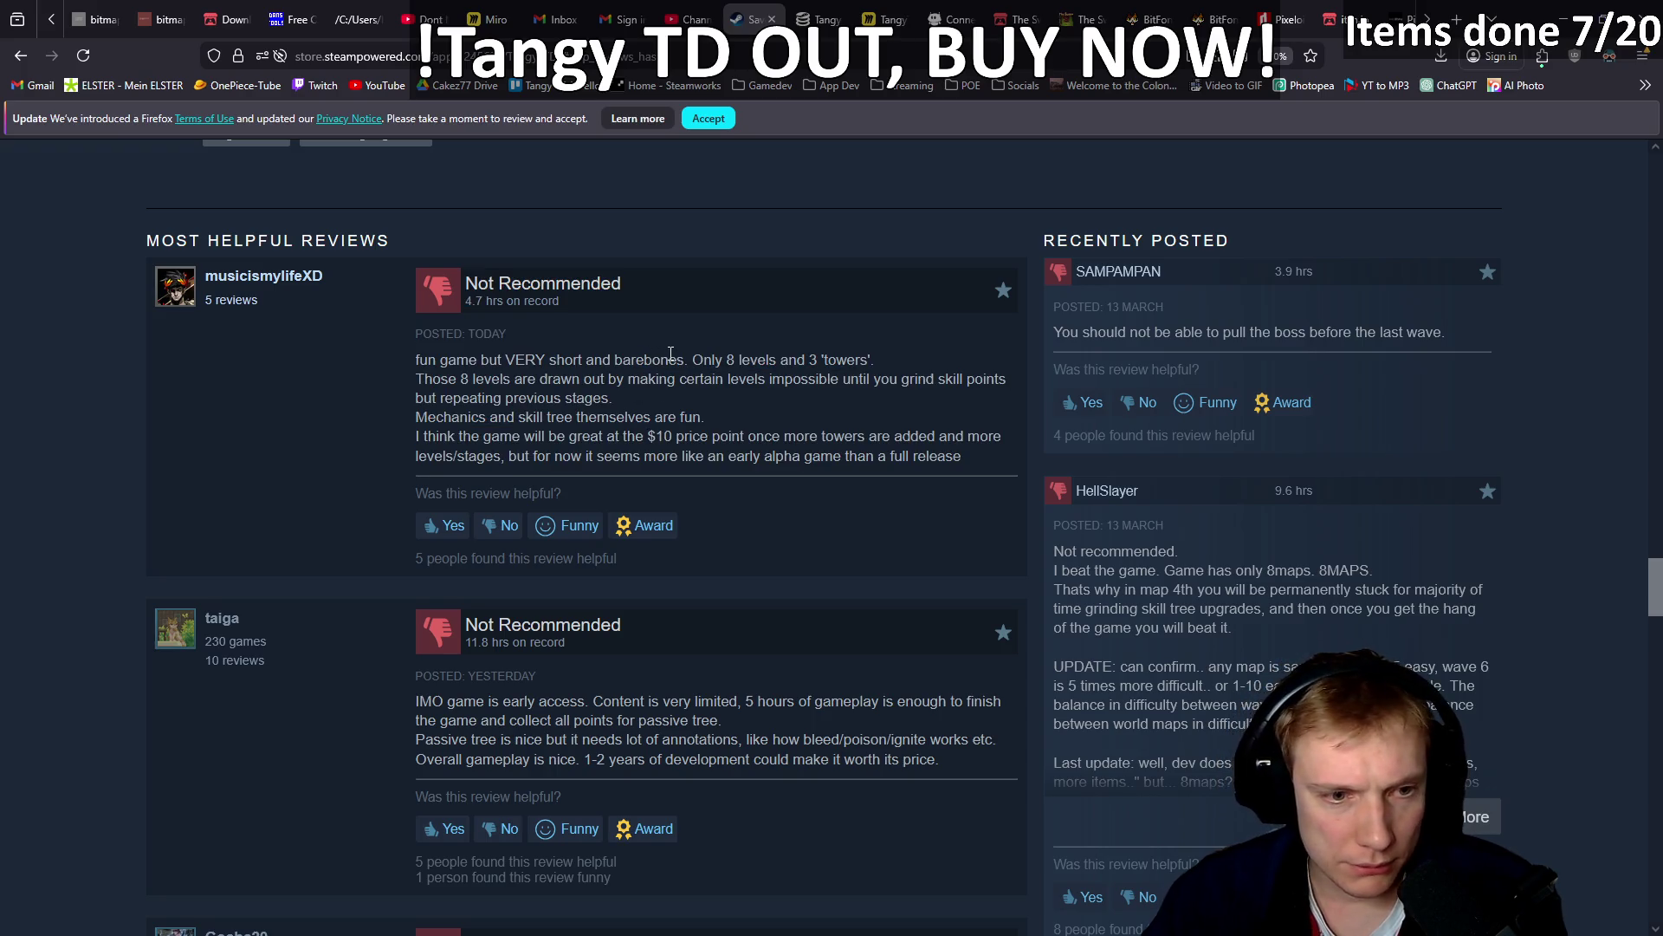
{"action": "scroll", "coordinate": [670, 353], "scroll_direction": "down", "scroll_amount": 3}
{"action": "scroll", "coordinate": [590, 434], "scroll_direction": "up", "scroll_amount": 4}
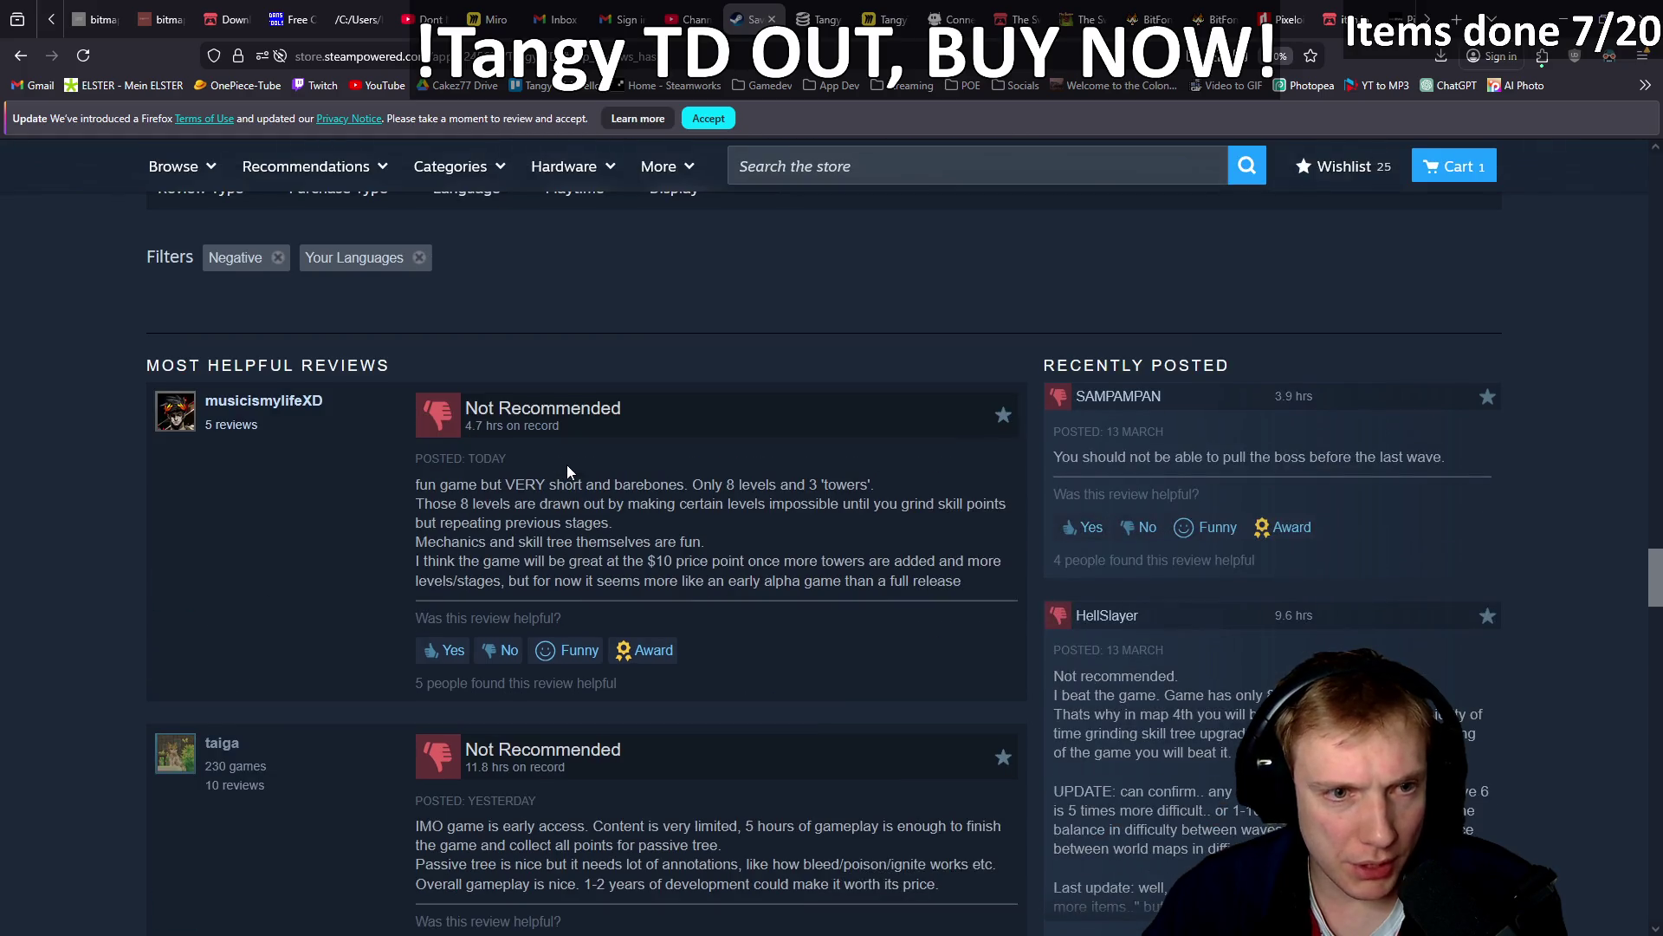
Highlight the second review's opening, hours-of-gameplay claim and passive tree sentence.
{"action": "scroll", "coordinate": [568, 472], "scroll_direction": "down", "scroll_amount": 2}
{"action": "scroll", "coordinate": [668, 459], "scroll_direction": "down", "scroll_amount": 4}
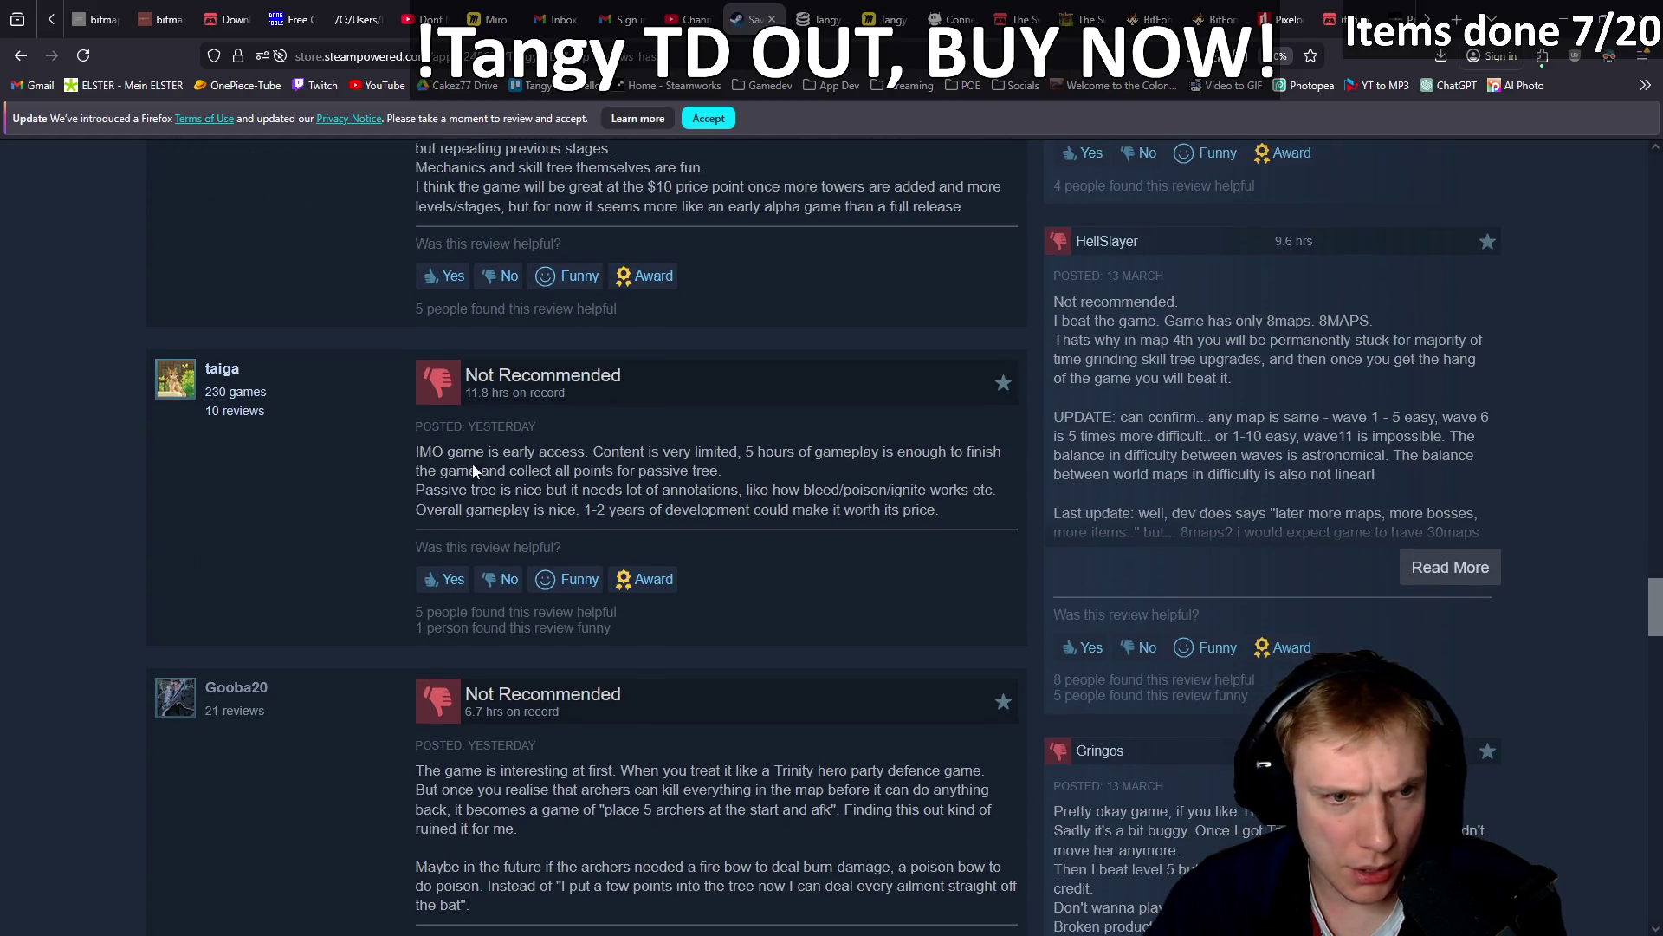
{"action": "mouse_move", "coordinate": [418, 451]}
{"action": "left_mouse_down"}
{"action": "mouse_move", "coordinate": [715, 451]}
{"action": "mouse_move", "coordinate": [416, 451]}
{"action": "left_mouse_up"}
{"action": "mouse_move", "coordinate": [758, 452]}
{"action": "left_mouse_down"}
{"action": "mouse_move", "coordinate": [961, 453]}
{"action": "mouse_move", "coordinate": [485, 483]}
{"action": "mouse_move", "coordinate": [717, 472]}
{"action": "left_mouse_up"}
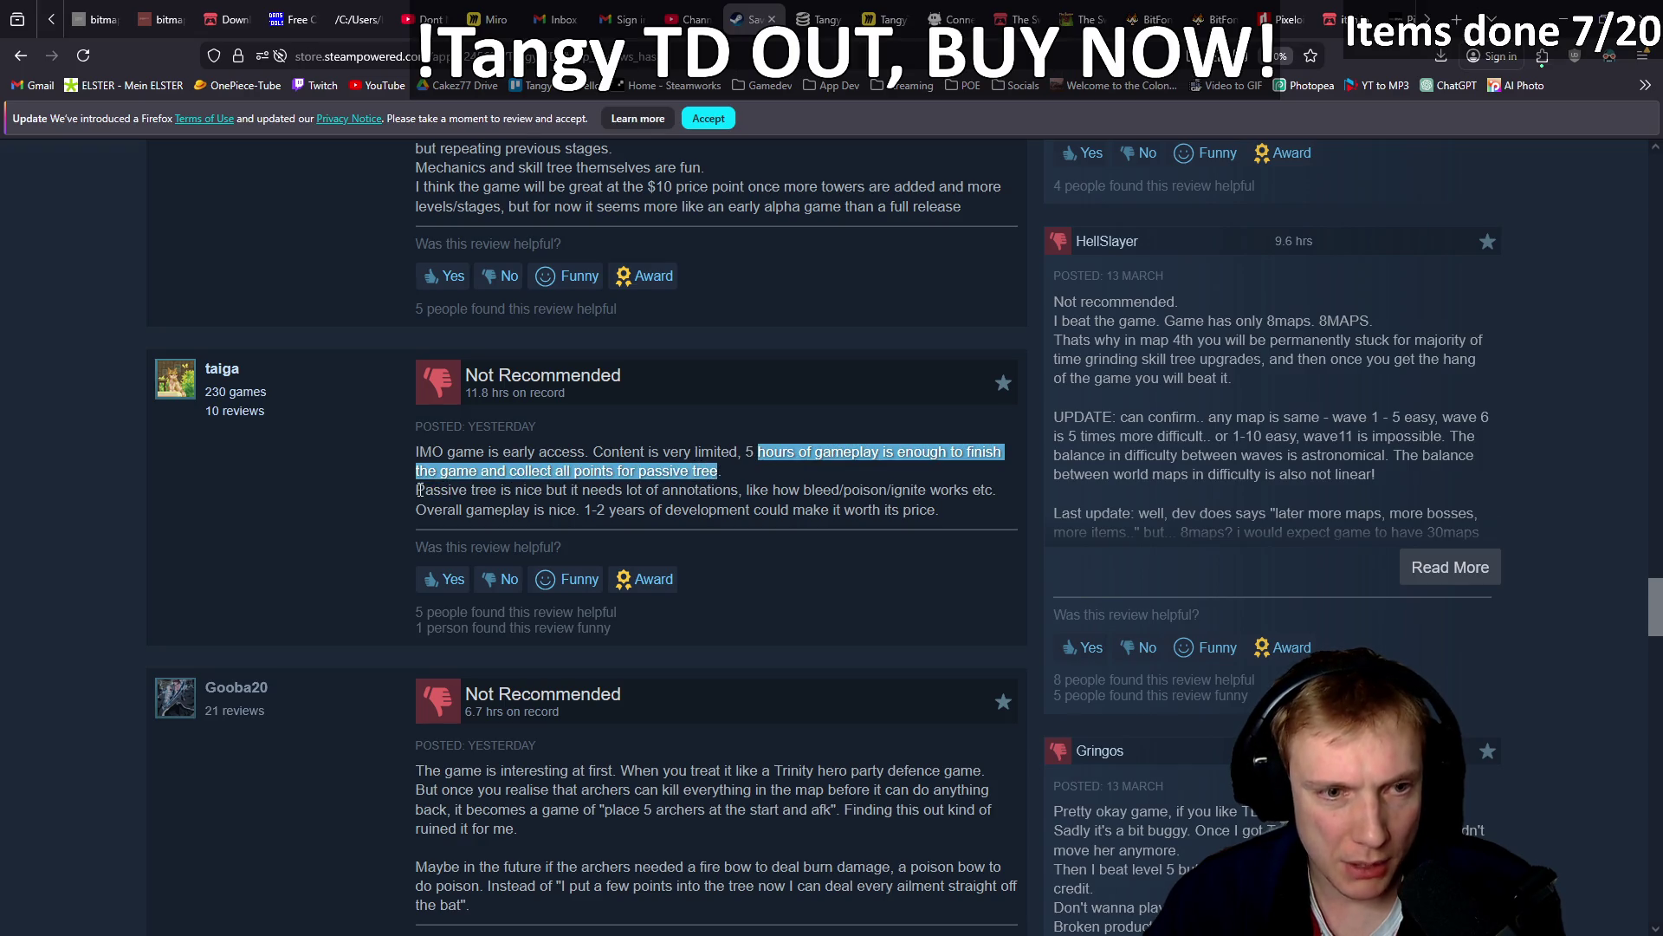
{"action": "mouse_move", "coordinate": [414, 489]}
{"action": "left_mouse_down"}
{"action": "mouse_move", "coordinate": [595, 470]}
{"action": "mouse_move", "coordinate": [621, 489]}
{"action": "mouse_move", "coordinate": [957, 492]}
{"action": "mouse_move", "coordinate": [465, 509]}
{"action": "mouse_move", "coordinate": [884, 511]}
{"action": "mouse_move", "coordinate": [533, 491]}
{"action": "mouse_move", "coordinate": [468, 385]}
{"action": "mouse_move", "coordinate": [418, 452]}
{"action": "mouse_move", "coordinate": [833, 495]}
{"action": "left_mouse_up"}
{"action": "left_click", "coordinate": [593, 485]}
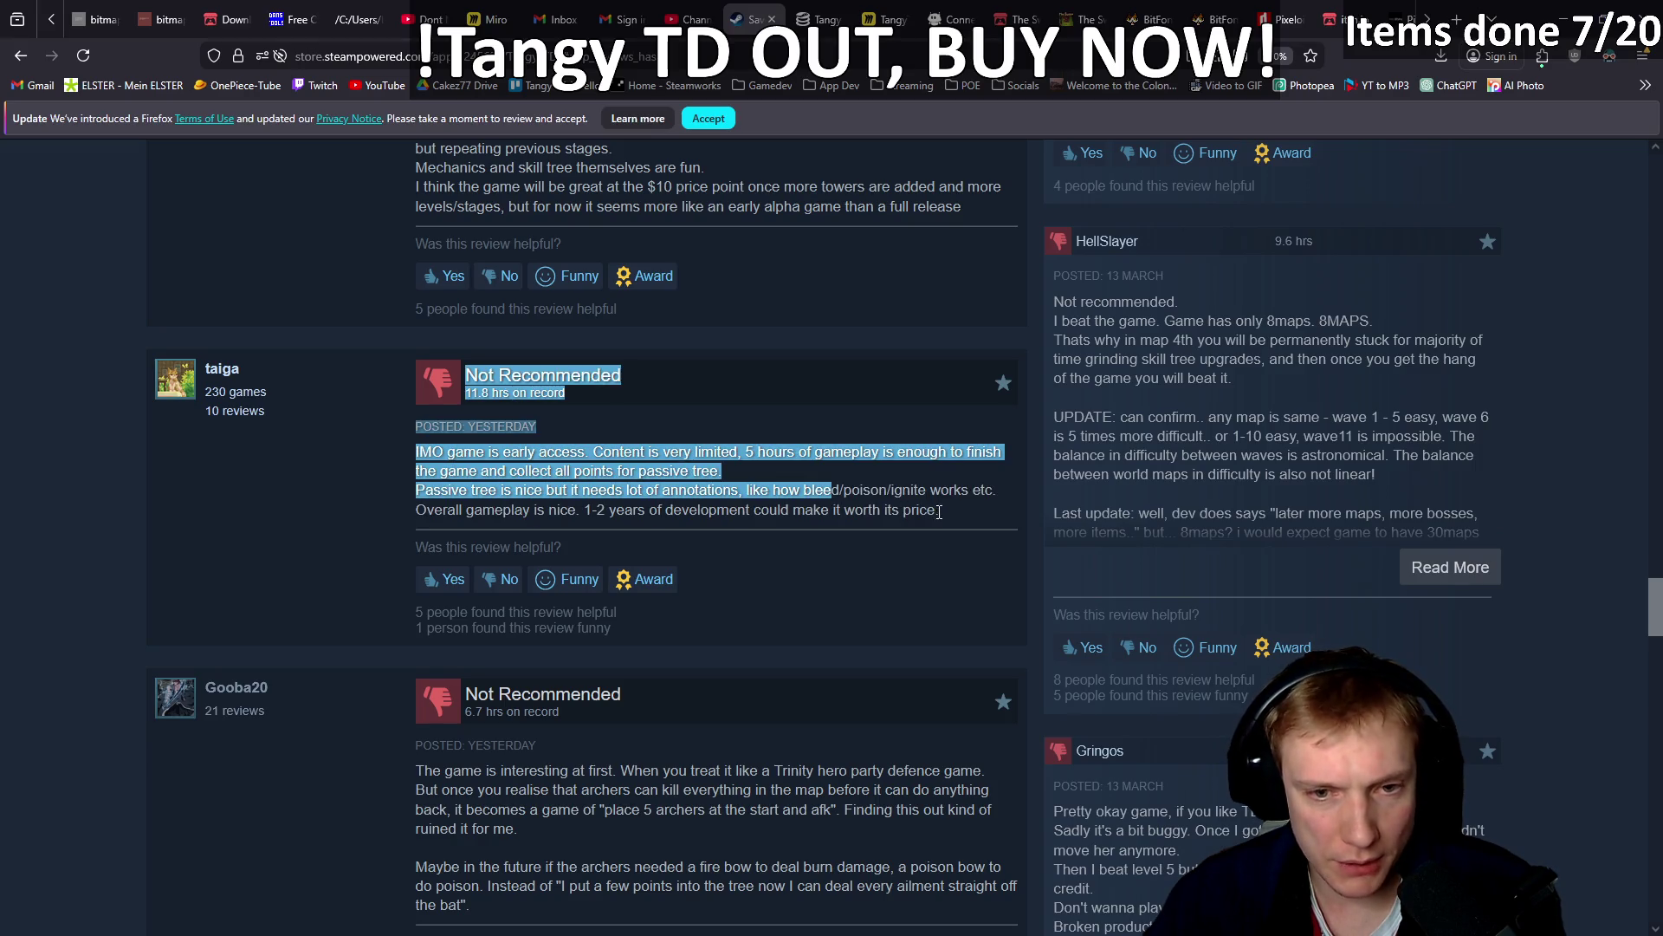
Reselect the entire second review, including '5 hours of gameplay', then clear the selection.
{"action": "mouse_move", "coordinate": [939, 512]}
{"action": "left_mouse_down"}
{"action": "mouse_move", "coordinate": [568, 478]}
{"action": "mouse_move", "coordinate": [520, 459]}
{"action": "mouse_move", "coordinate": [468, 381]}
{"action": "mouse_move", "coordinate": [577, 476]}
{"action": "left_mouse_up"}
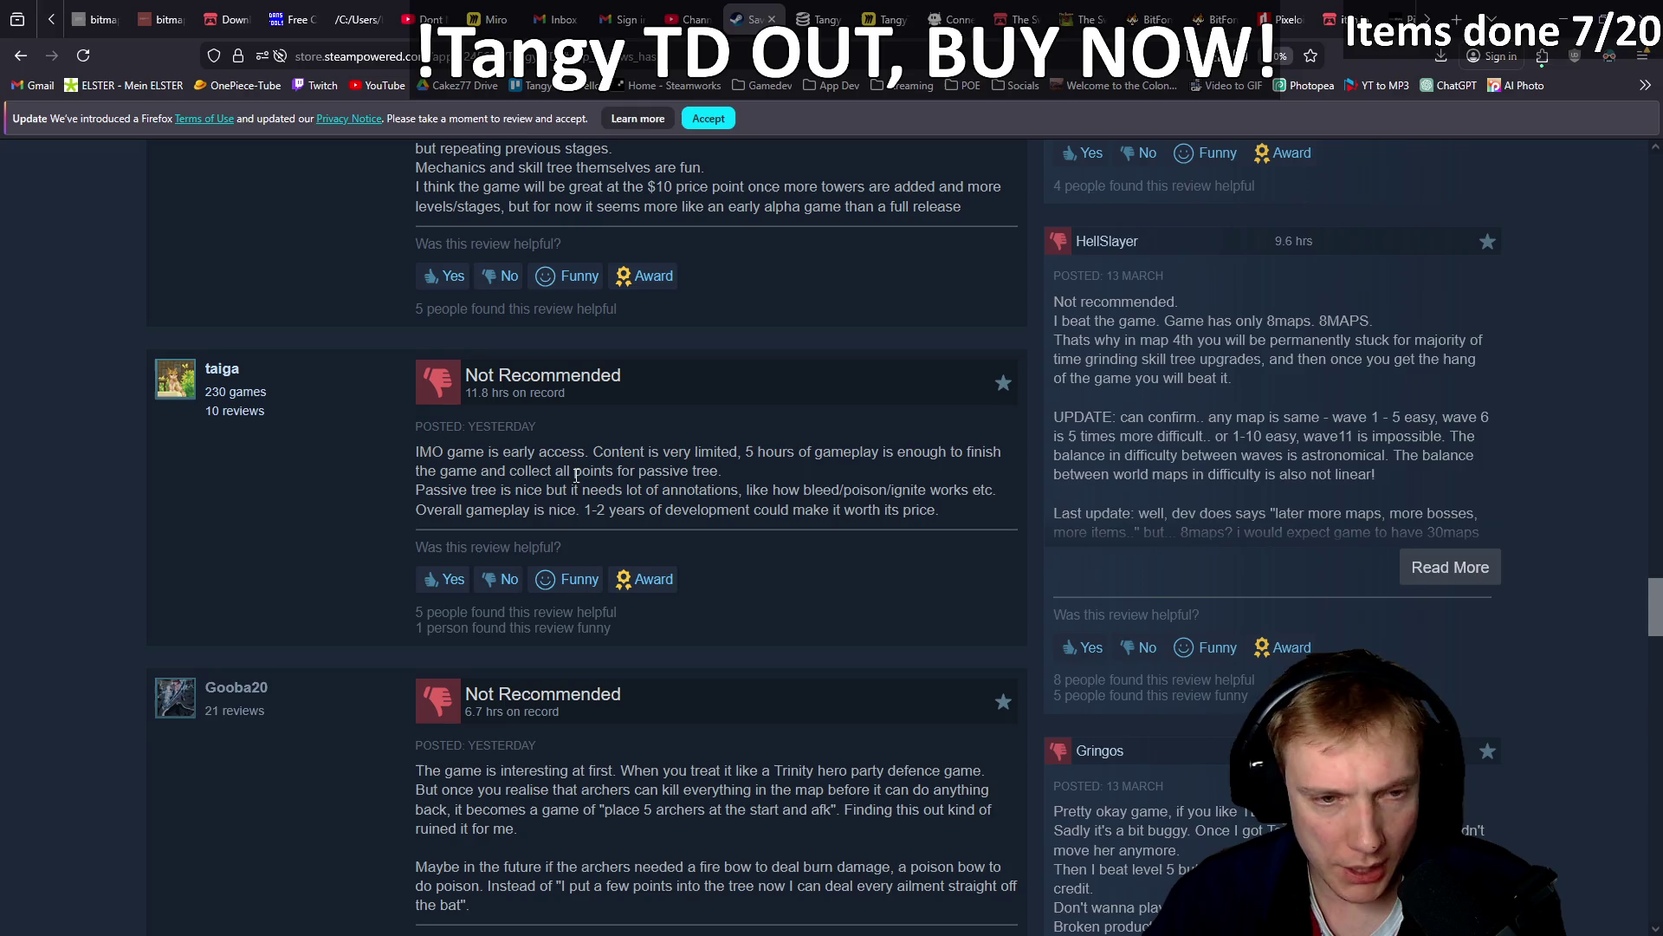
{"action": "mouse_move", "coordinate": [942, 511]}
{"action": "left_mouse_down"}
{"action": "mouse_move", "coordinate": [418, 490]}
{"action": "mouse_move", "coordinate": [419, 452]}
{"action": "left_mouse_up"}
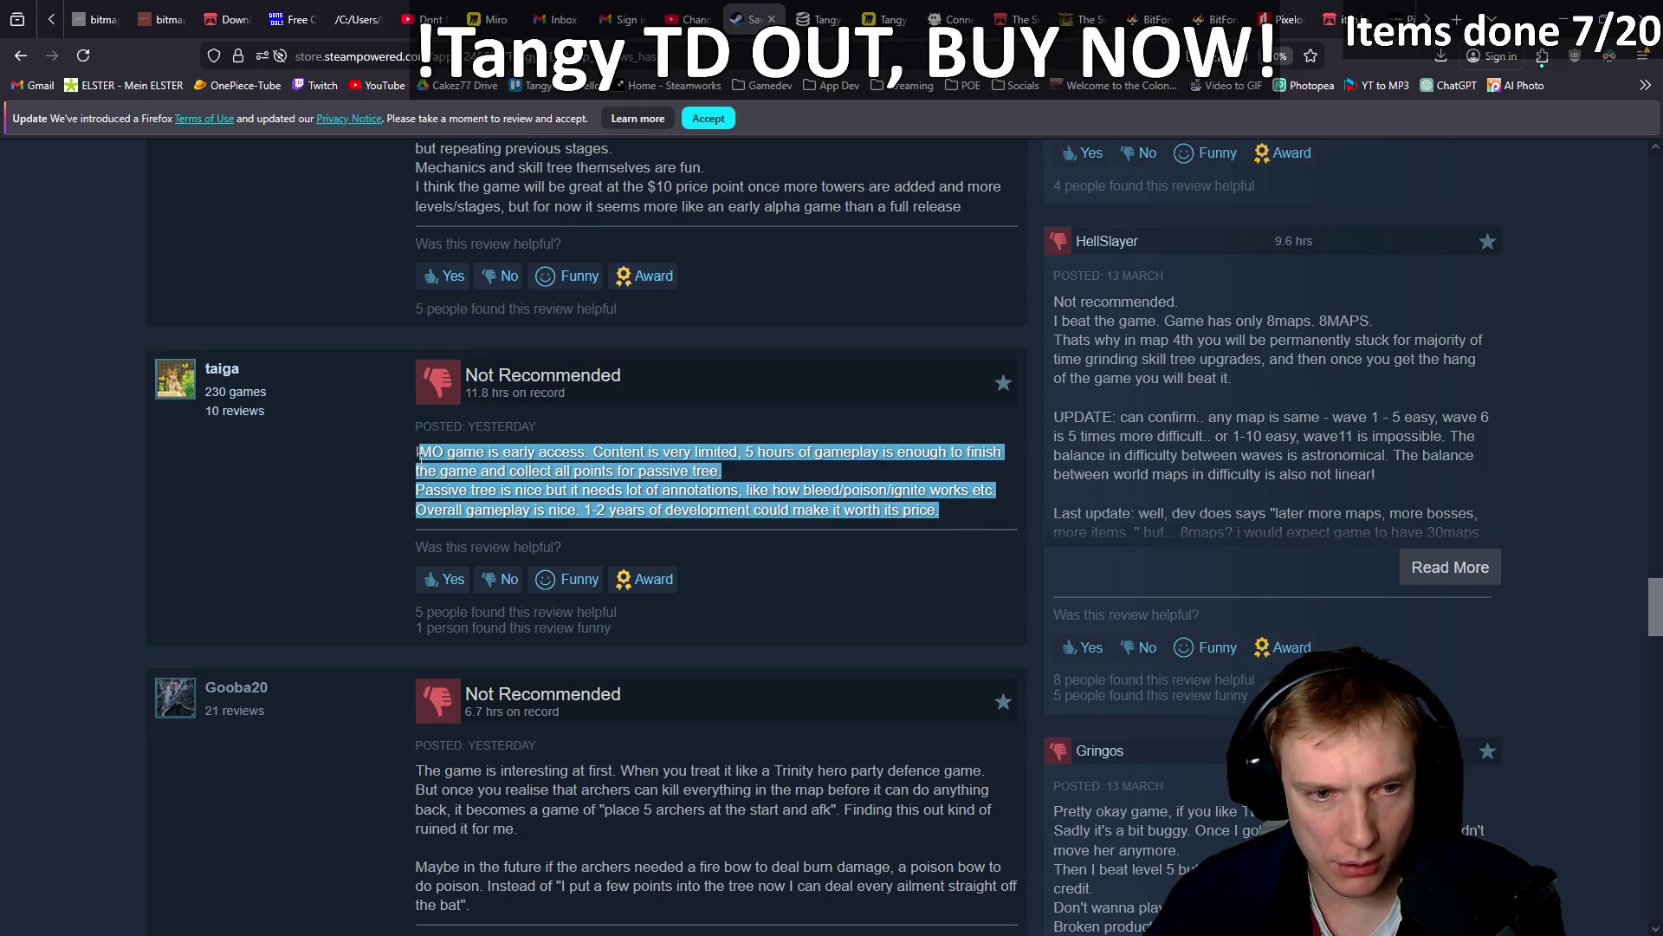
{"action": "left_click", "coordinate": [712, 459]}
{"action": "left_click_drag", "start_coordinate": [742, 457], "coordinate": [892, 451]}
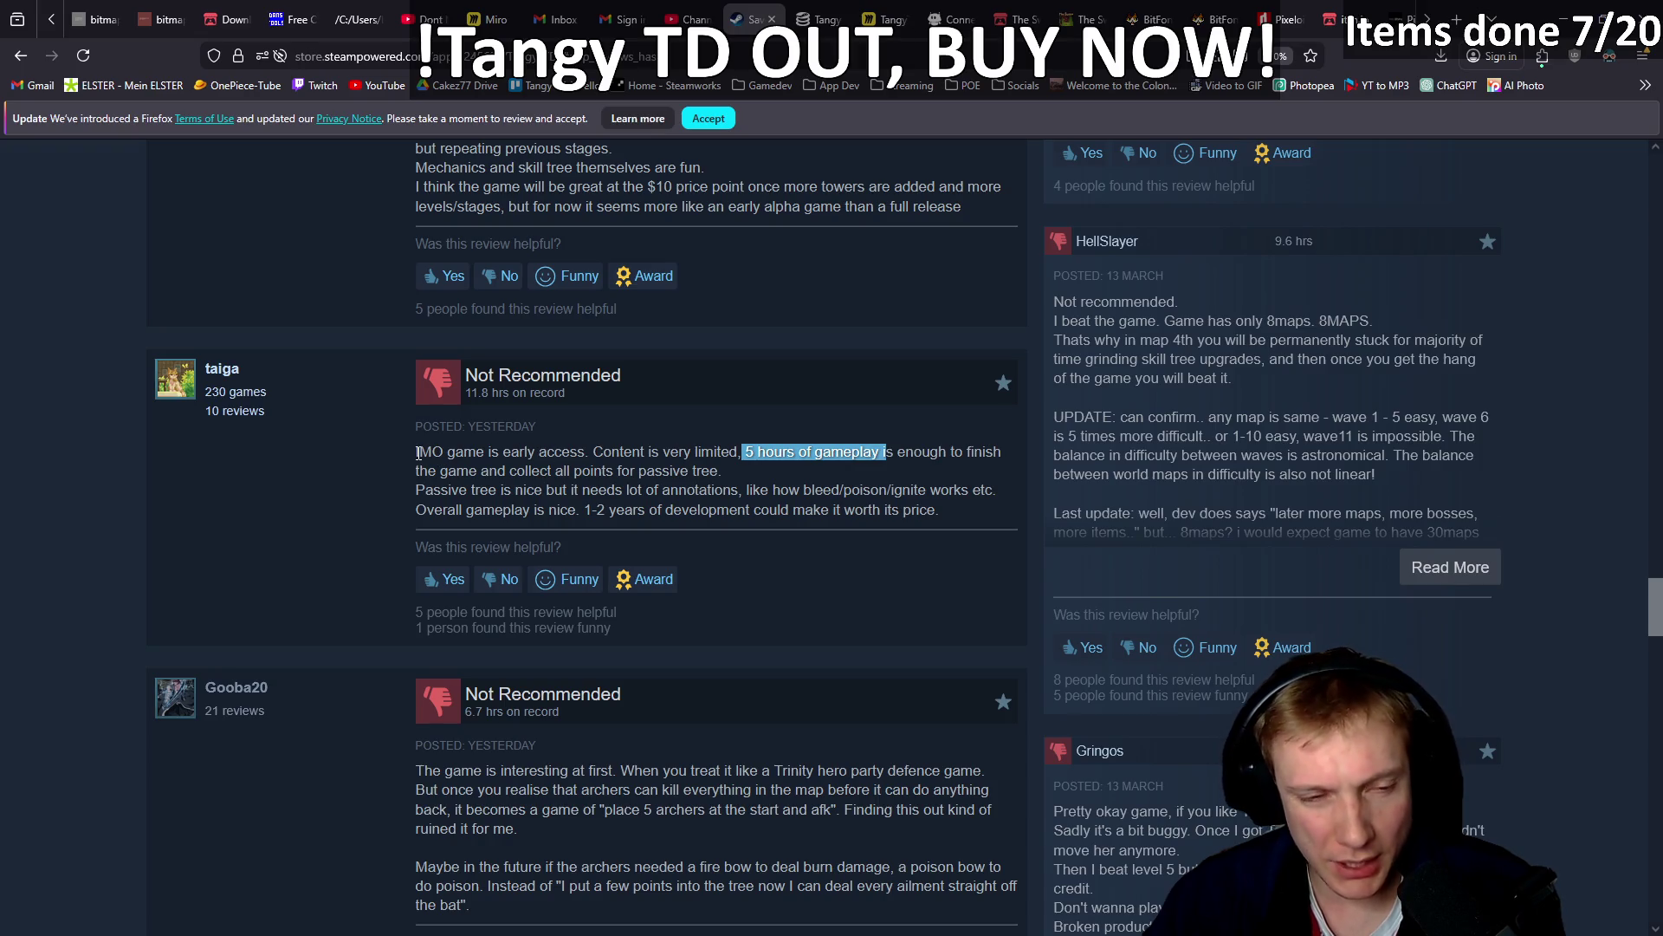
{"action": "mouse_move", "coordinate": [418, 453]}
{"action": "left_mouse_down"}
{"action": "mouse_move", "coordinate": [945, 512]}
{"action": "mouse_move", "coordinate": [392, 449]}
{"action": "mouse_move", "coordinate": [884, 510]}
{"action": "left_mouse_up"}
{"action": "left_click", "coordinate": [451, 469]}
Highlight the archer review's lines about archers killing everything and placing 5 archers.
{"action": "left_click", "coordinate": [746, 490]}
{"action": "scroll", "coordinate": [746, 489], "scroll_direction": "down", "scroll_amount": 1}
{"action": "scroll", "coordinate": [746, 490], "scroll_direction": "down", "scroll_amount": 4}
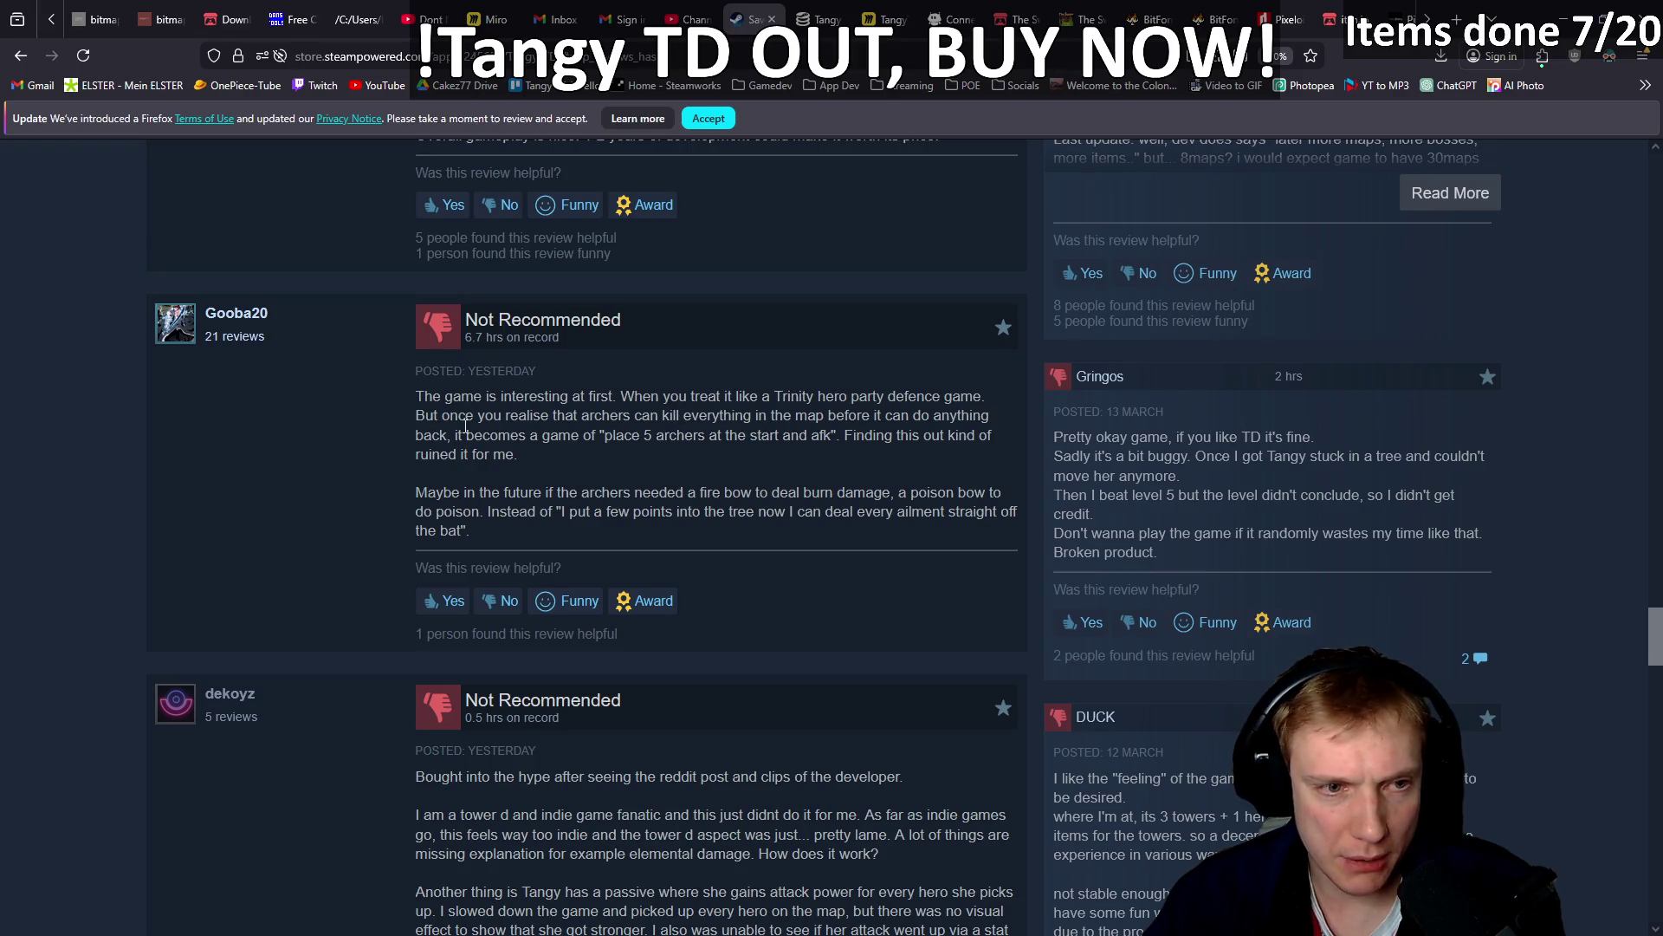
{"action": "left_click_drag", "start_coordinate": [442, 417], "coordinate": [972, 414]}
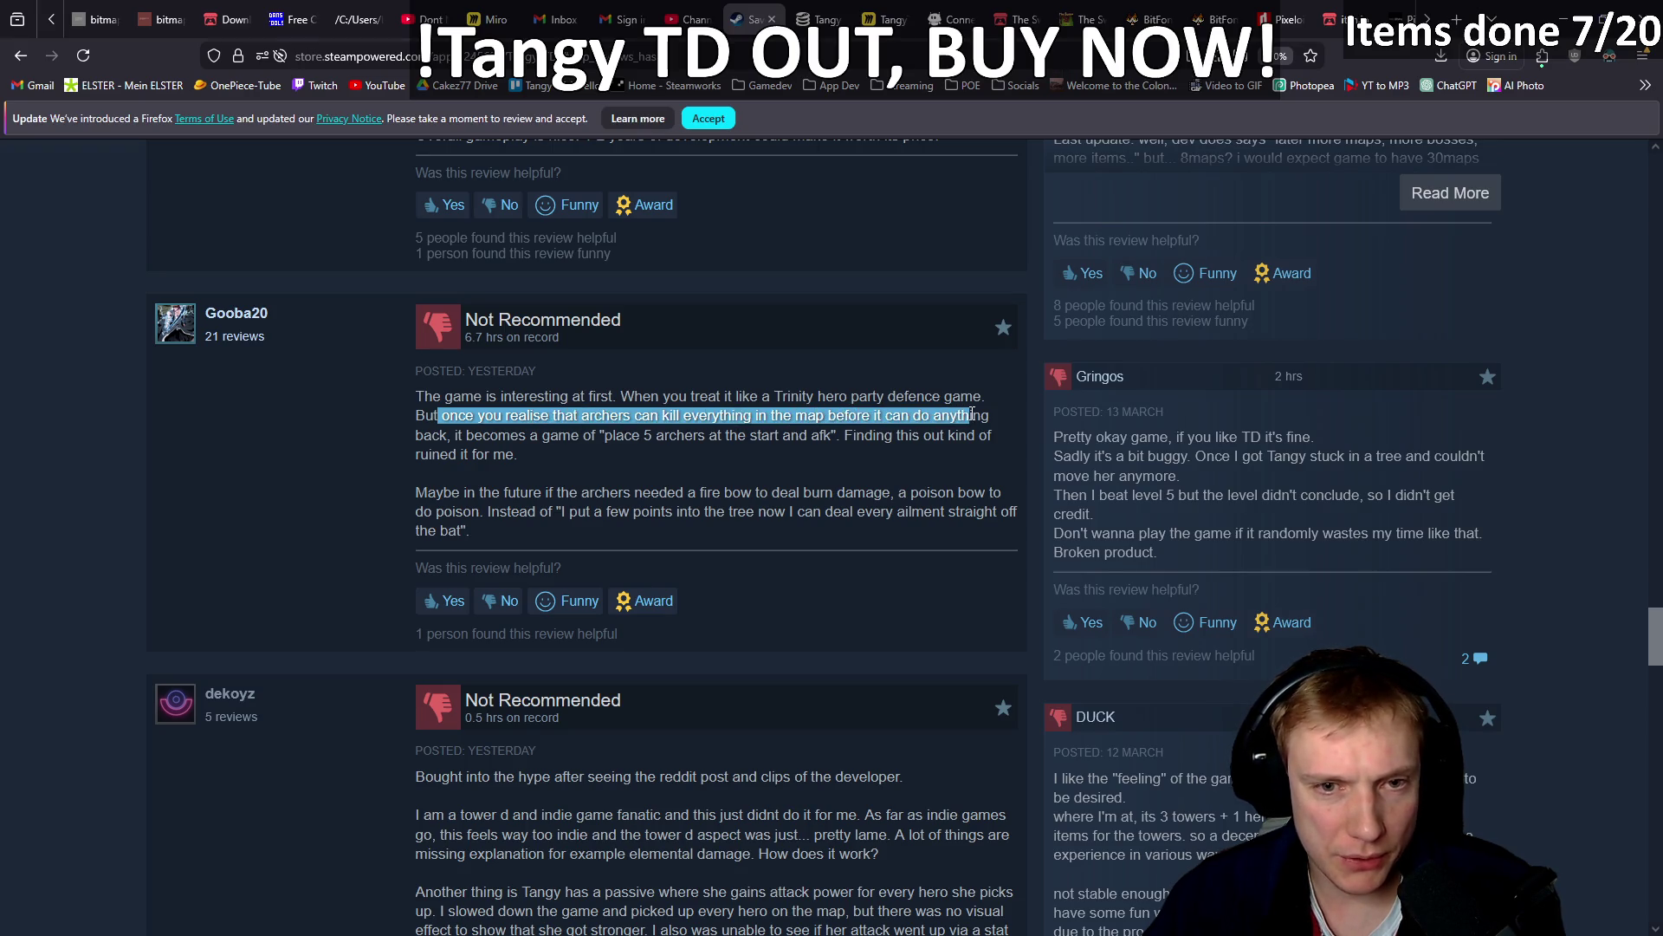
{"action": "mouse_move", "coordinate": [421, 435]}
{"action": "left_mouse_down"}
{"action": "mouse_move", "coordinate": [562, 417]}
{"action": "mouse_move", "coordinate": [946, 434]}
{"action": "mouse_move", "coordinate": [596, 464]}
{"action": "left_mouse_up"}
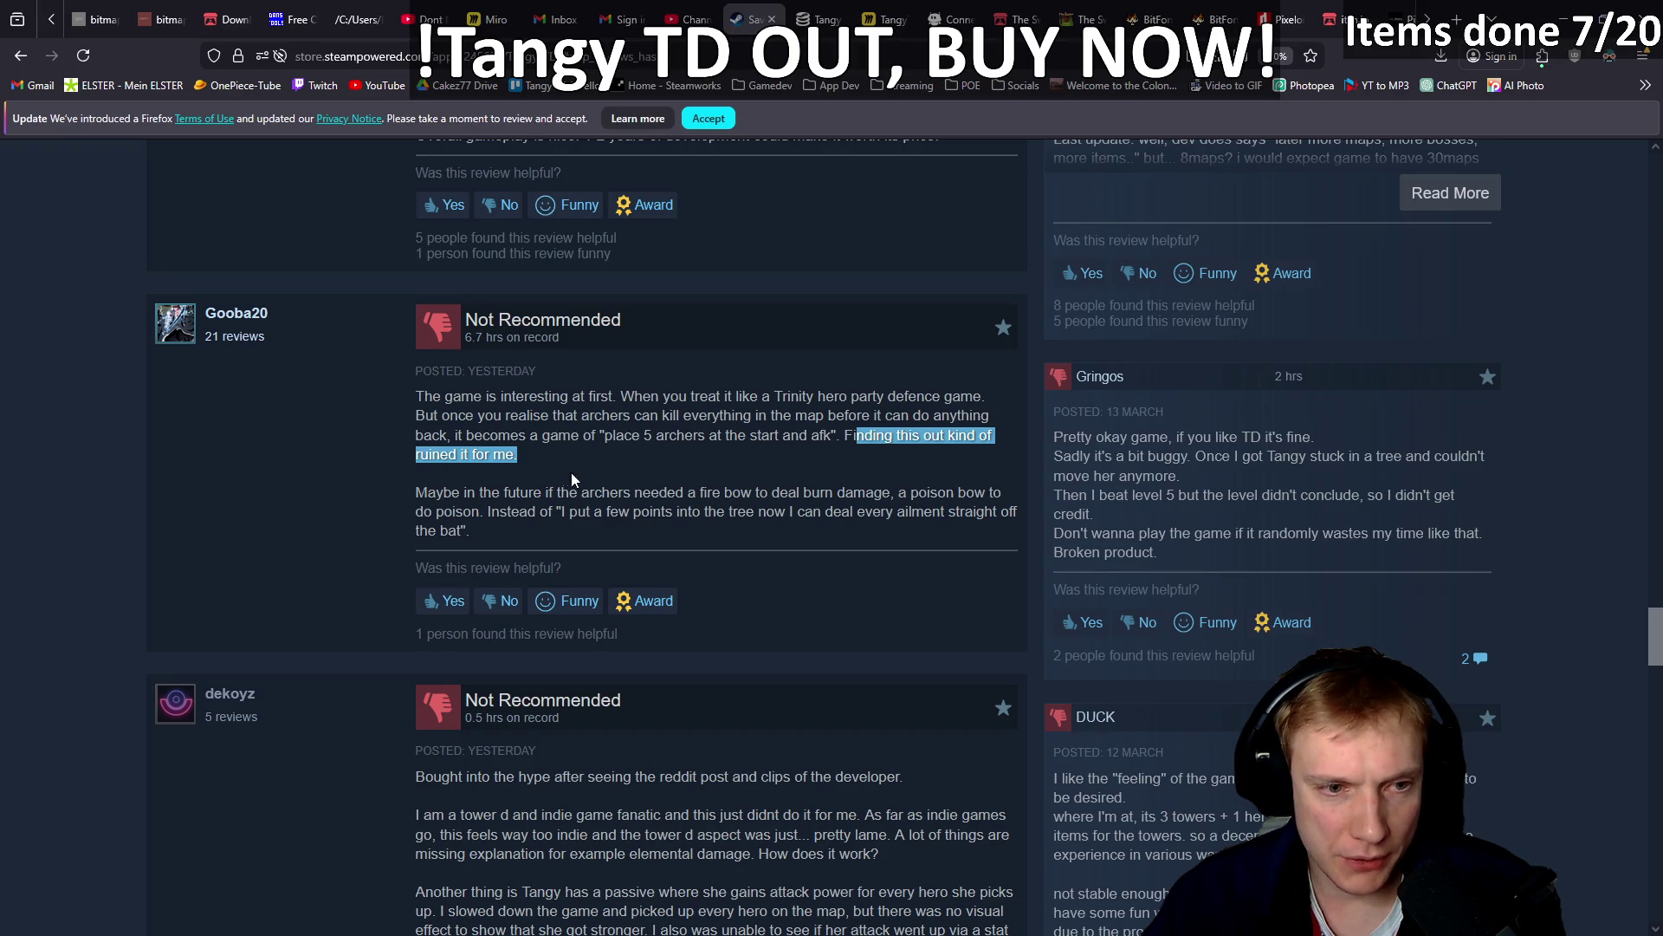
{"action": "mouse_move", "coordinate": [464, 493]}
{"action": "left_mouse_down"}
{"action": "mouse_move", "coordinate": [942, 490]}
{"action": "mouse_move", "coordinate": [457, 509]}
{"action": "left_mouse_up"}
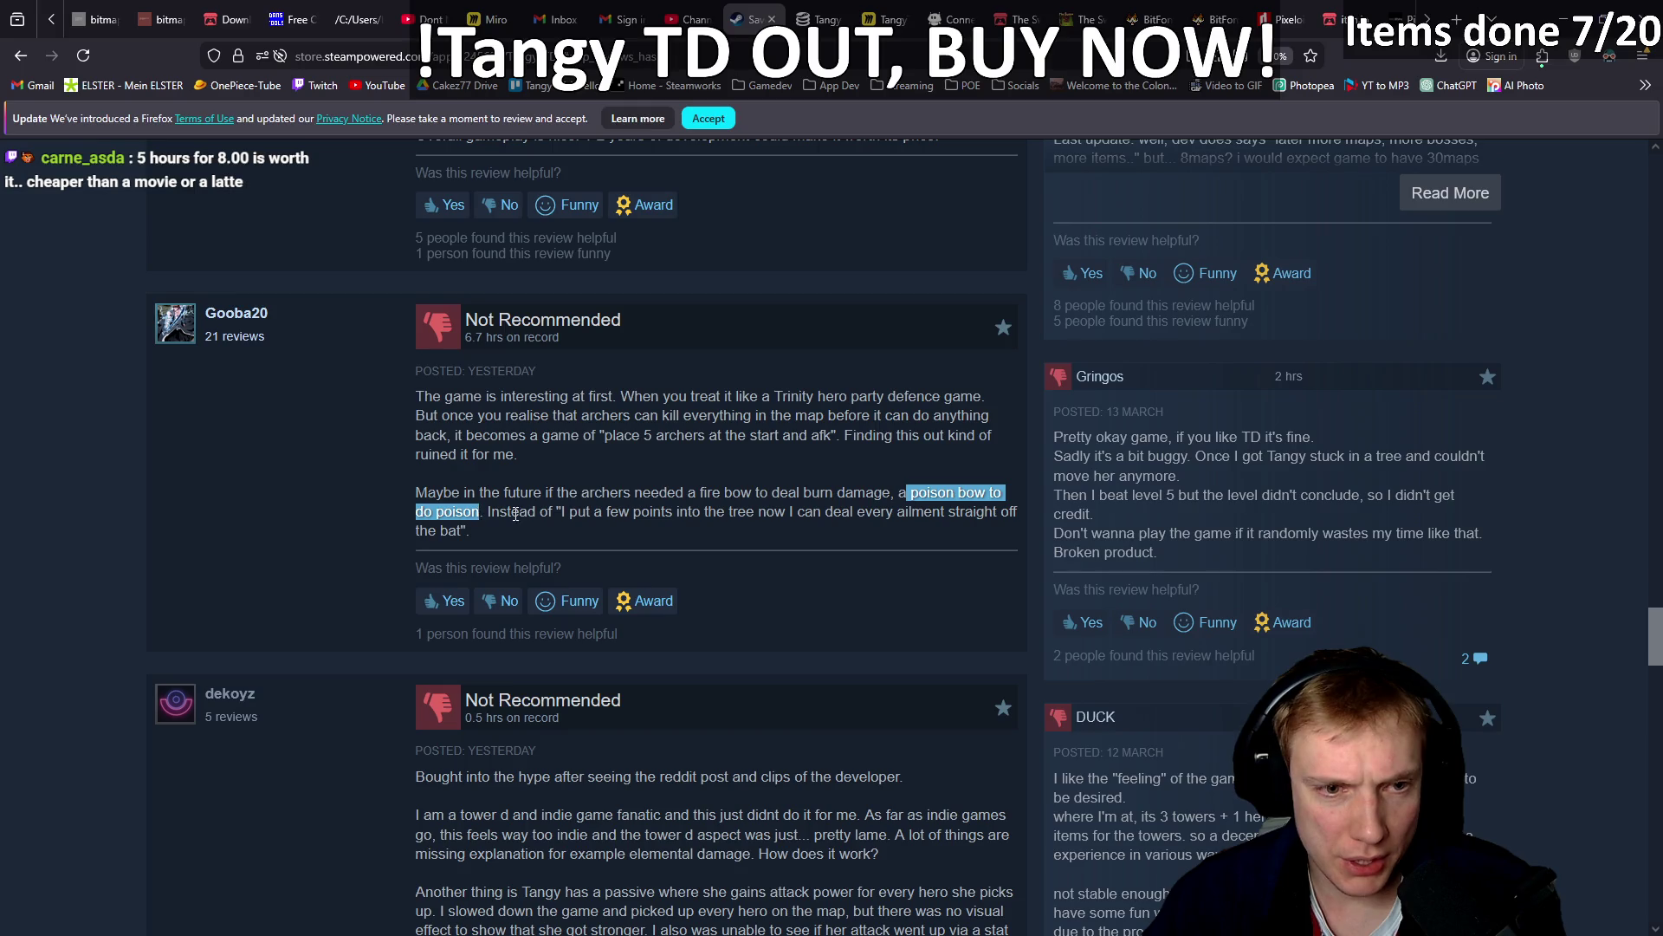
Mark the 'Maybe in the future' paragraph suggesting fire and poison bows, then deselect it.
{"action": "left_click", "coordinate": [519, 510]}
{"action": "left_click_drag", "start_coordinate": [427, 492], "coordinate": [507, 491]}
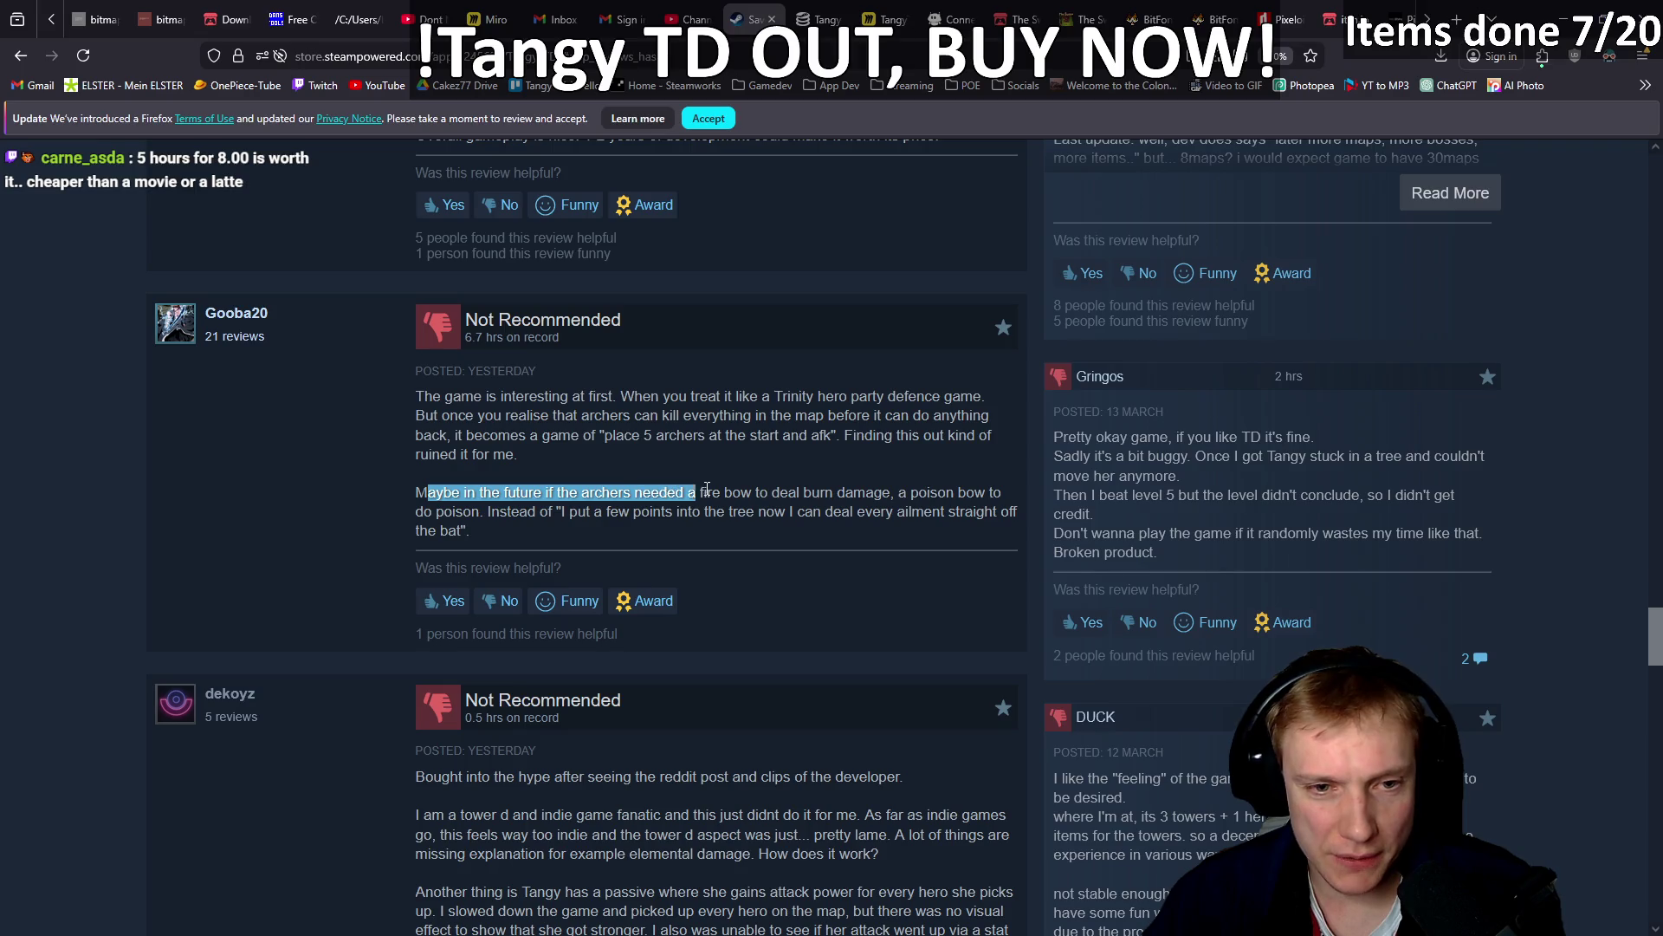
{"action": "mouse_move", "coordinate": [427, 492]}
{"action": "left_mouse_down"}
{"action": "mouse_move", "coordinate": [986, 493]}
{"action": "mouse_move", "coordinate": [580, 494]}
{"action": "mouse_move", "coordinate": [462, 514]}
{"action": "mouse_move", "coordinate": [648, 493]}
{"action": "mouse_move", "coordinate": [728, 514]}
{"action": "mouse_move", "coordinate": [913, 512]}
{"action": "mouse_move", "coordinate": [471, 530]}
{"action": "mouse_move", "coordinate": [518, 527]}
{"action": "mouse_move", "coordinate": [403, 487]}
{"action": "mouse_move", "coordinate": [417, 494]}
{"action": "left_mouse_up"}
{"action": "left_click", "coordinate": [504, 511]}
{"action": "left_click", "coordinate": [516, 528]}
{"action": "left_click", "coordinate": [518, 508]}
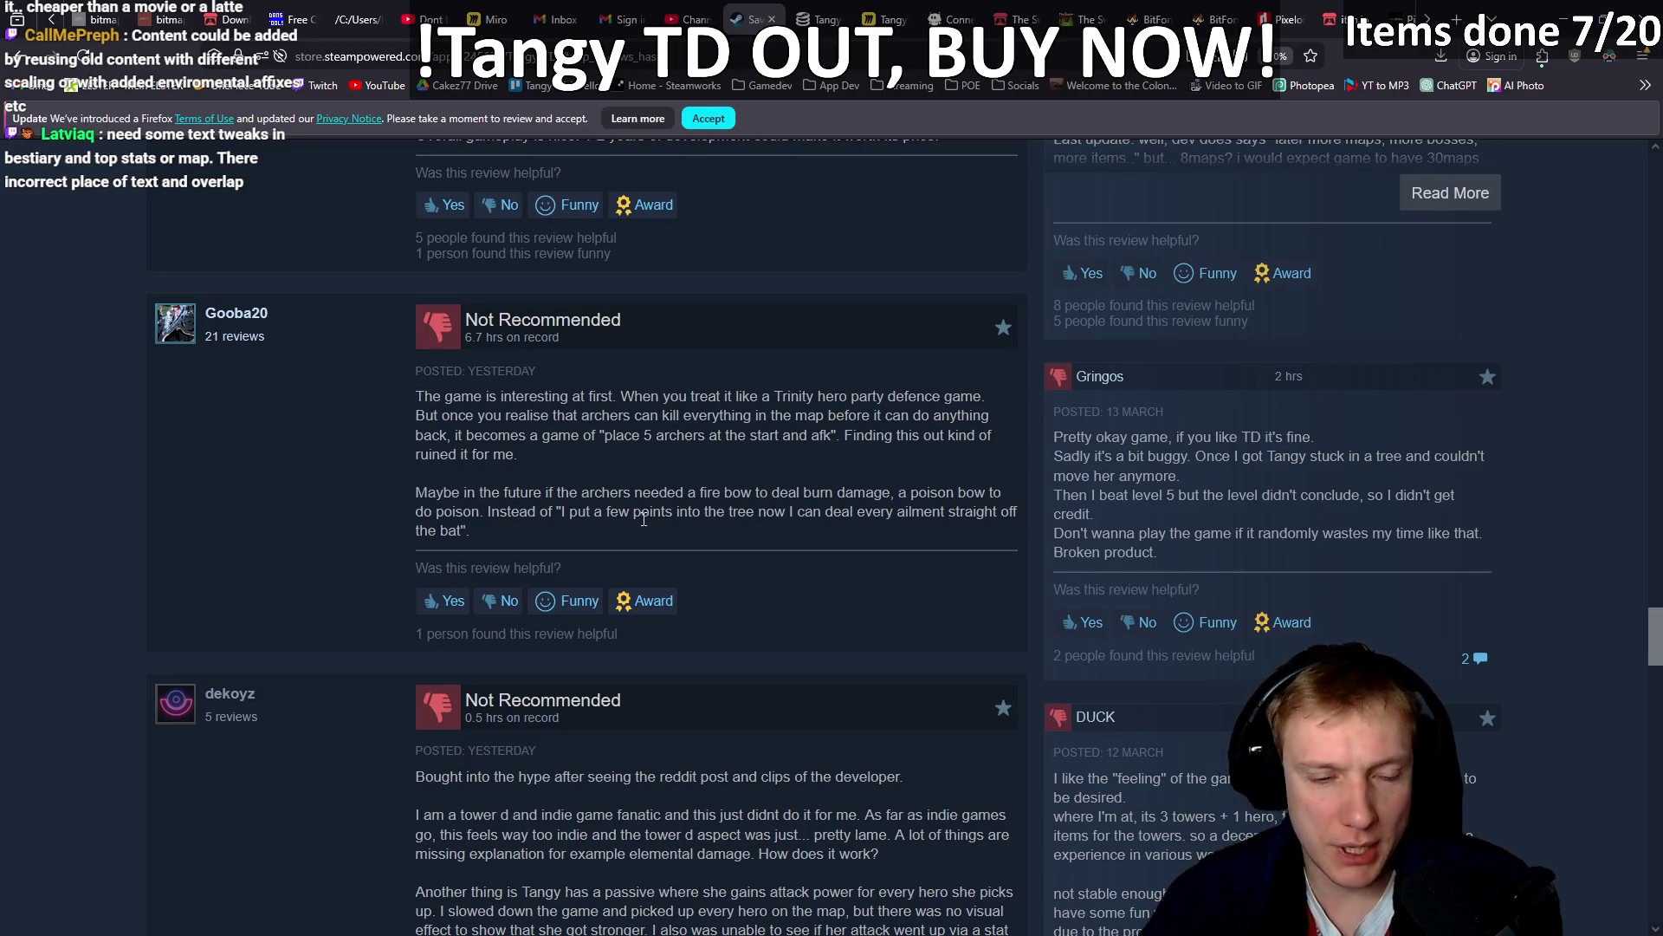
Highlight the review's opening on reddit hype, feeling too indie, and unexplained elemental damage.
{"action": "scroll", "coordinate": [644, 518], "scroll_direction": "down", "scroll_amount": 3}
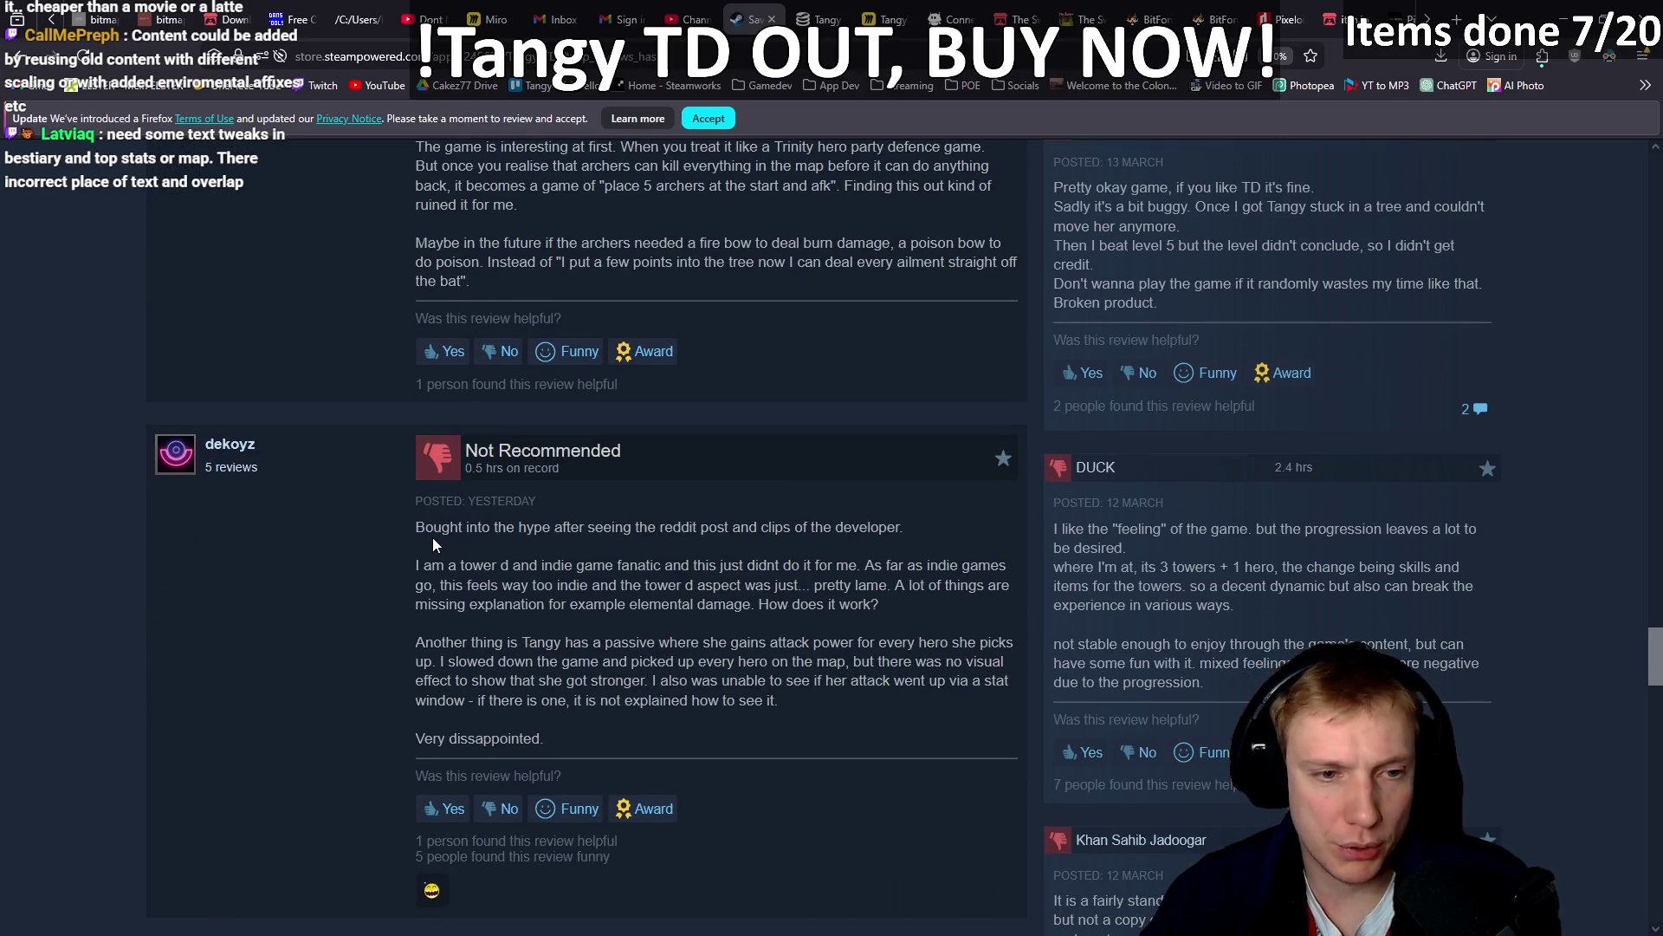
{"action": "left_click_drag", "start_coordinate": [443, 533], "coordinate": [805, 532]}
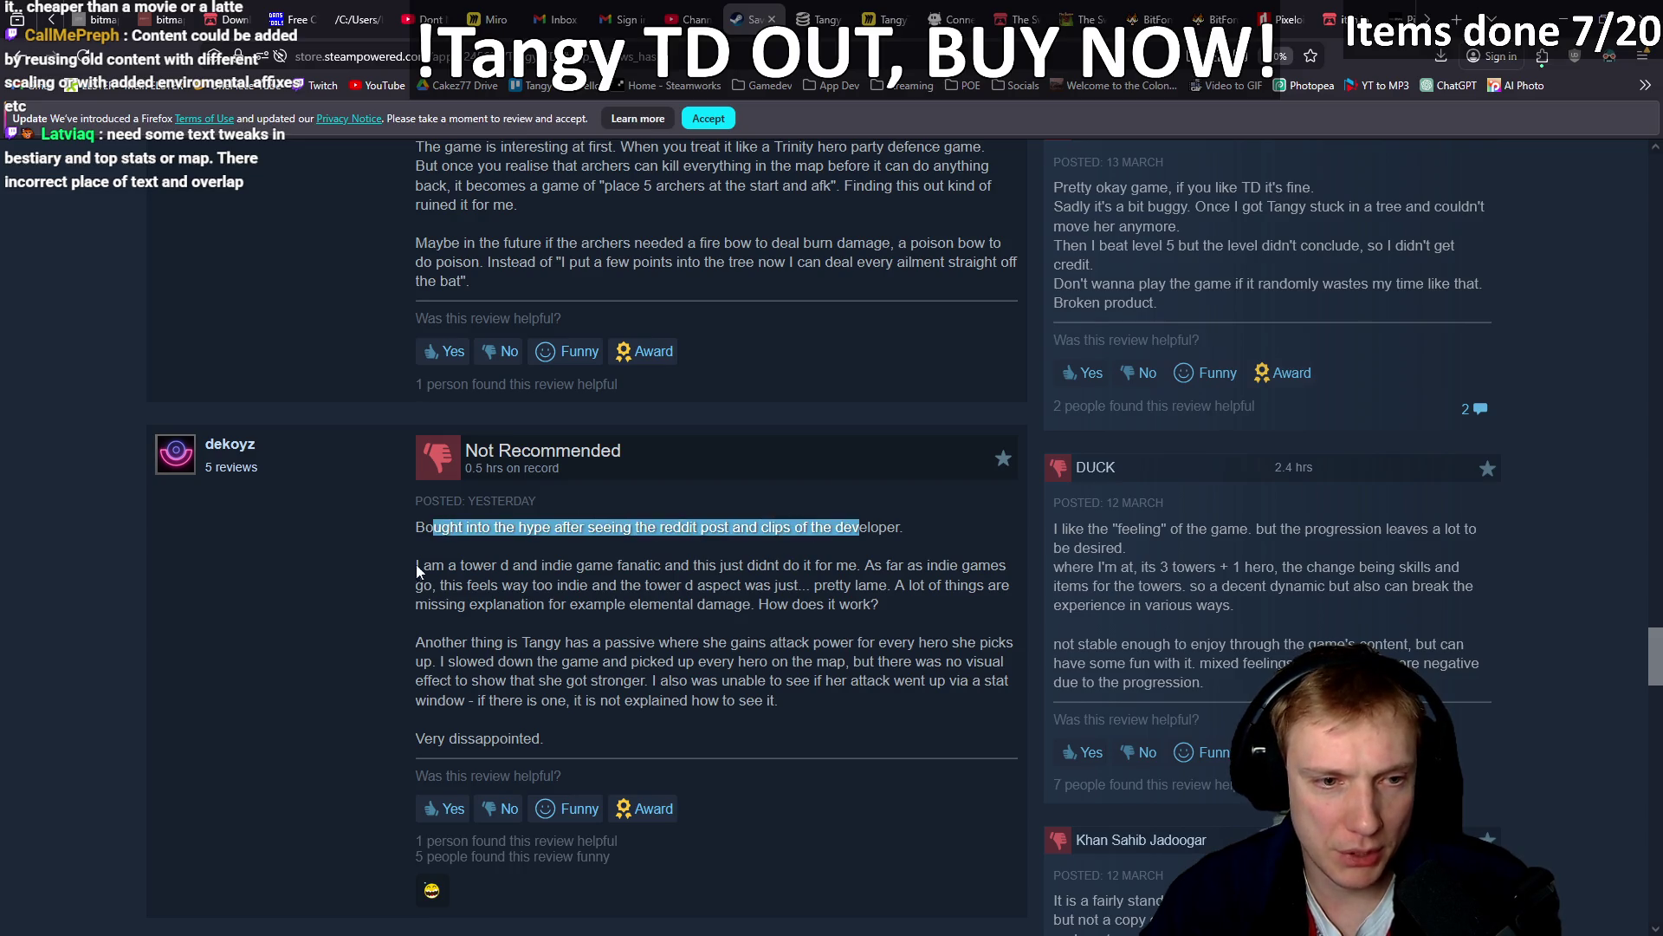
{"action": "left_click_drag", "start_coordinate": [422, 567], "coordinate": [518, 568]}
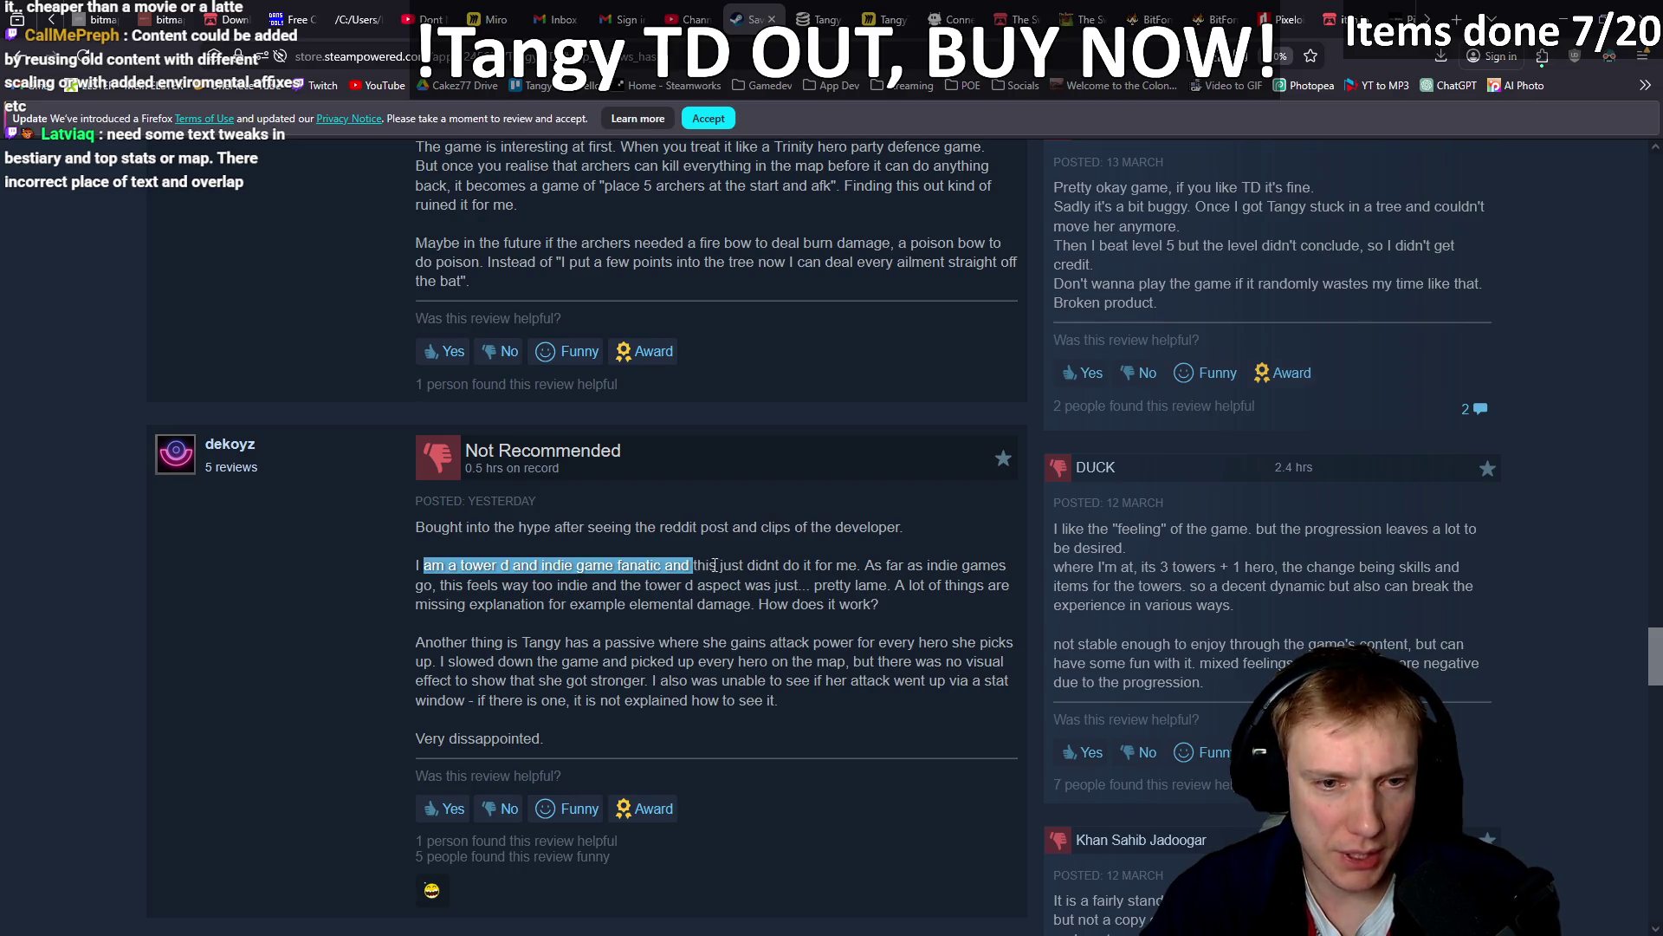
{"action": "mouse_move", "coordinate": [848, 565]}
{"action": "left_mouse_down"}
{"action": "mouse_move", "coordinate": [970, 564]}
{"action": "mouse_move", "coordinate": [447, 590]}
{"action": "mouse_move", "coordinate": [609, 583]}
{"action": "left_mouse_up"}
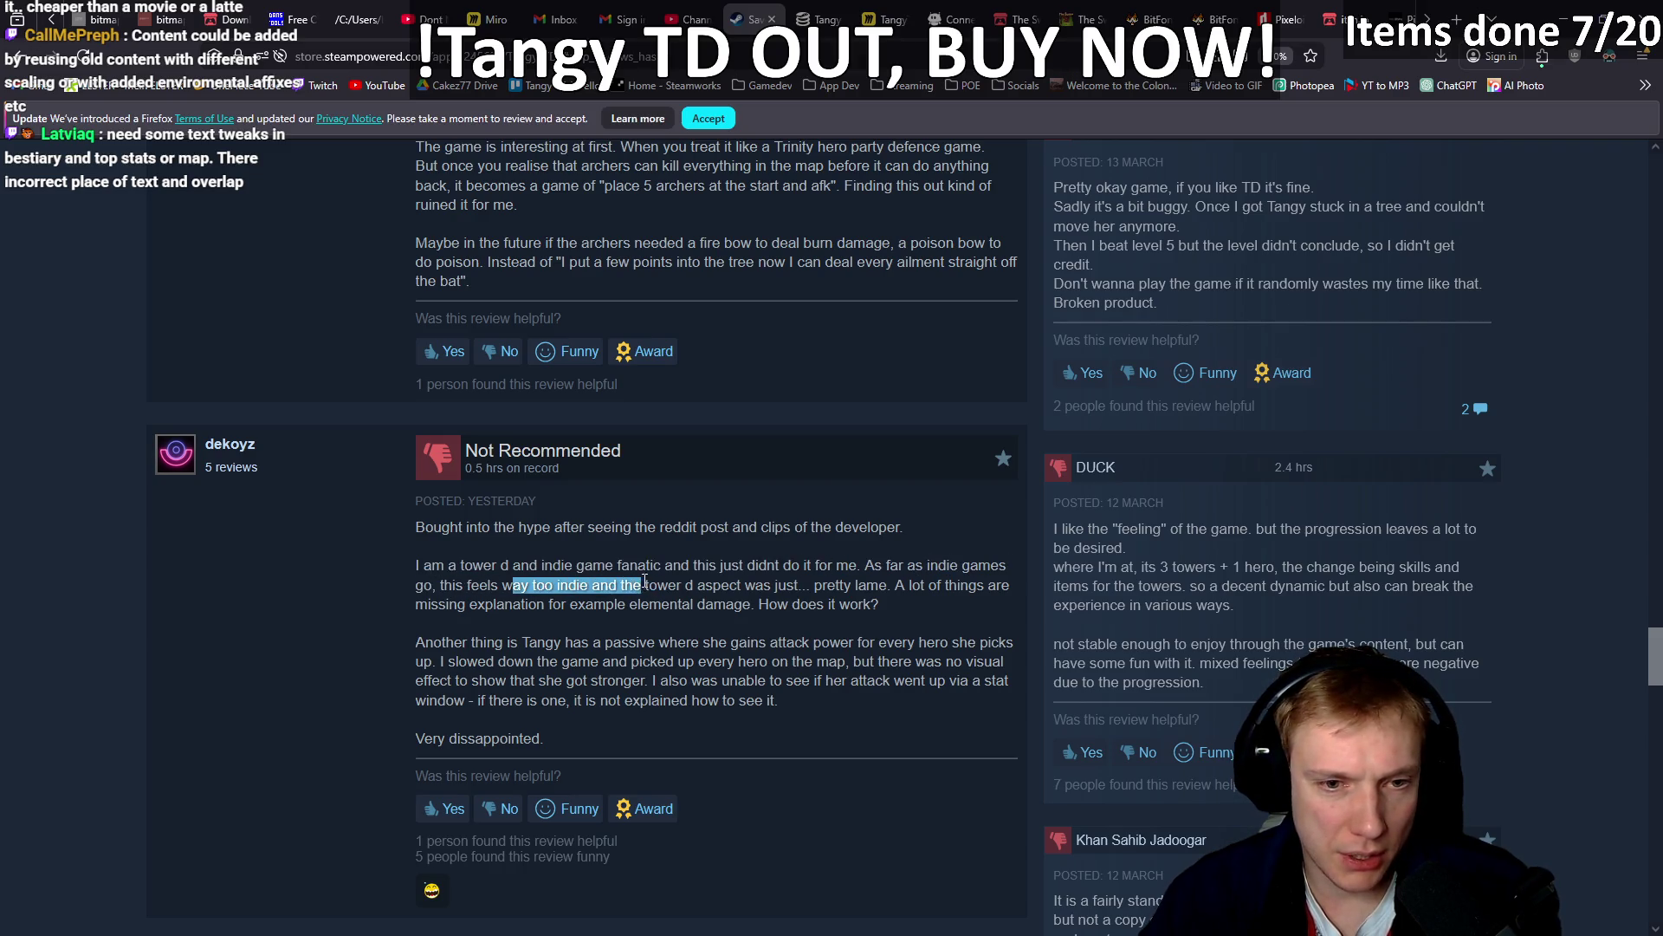
{"action": "left_click_drag", "start_coordinate": [815, 586], "coordinate": [863, 591]}
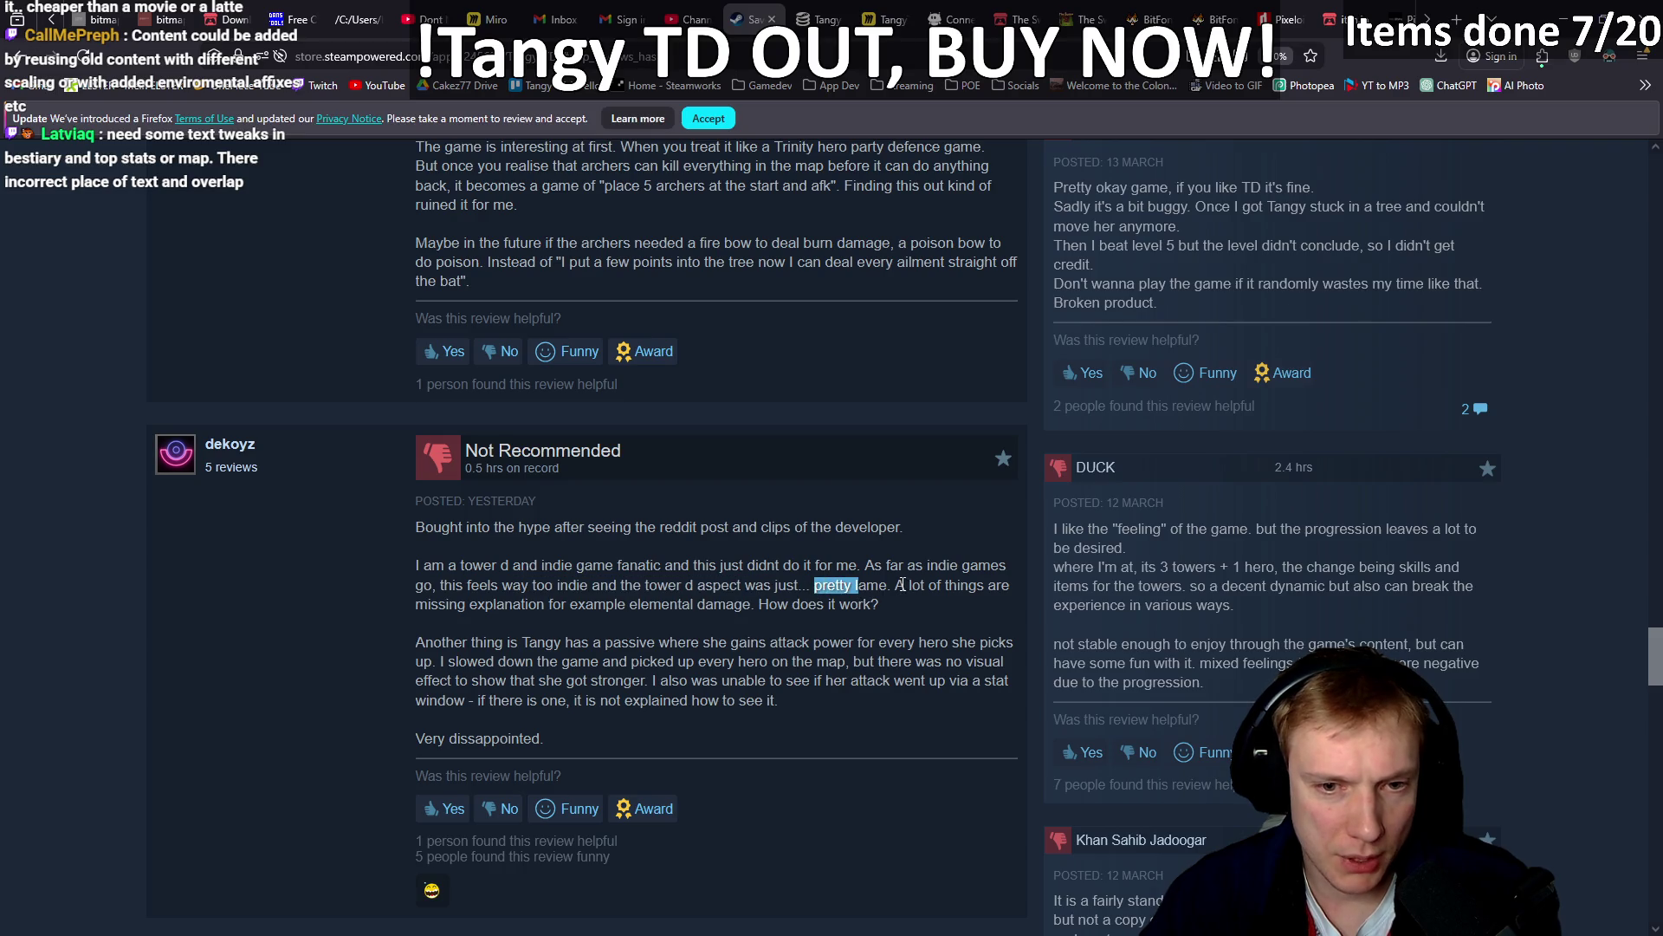
{"action": "left_click_drag", "start_coordinate": [986, 583], "coordinate": [496, 607]}
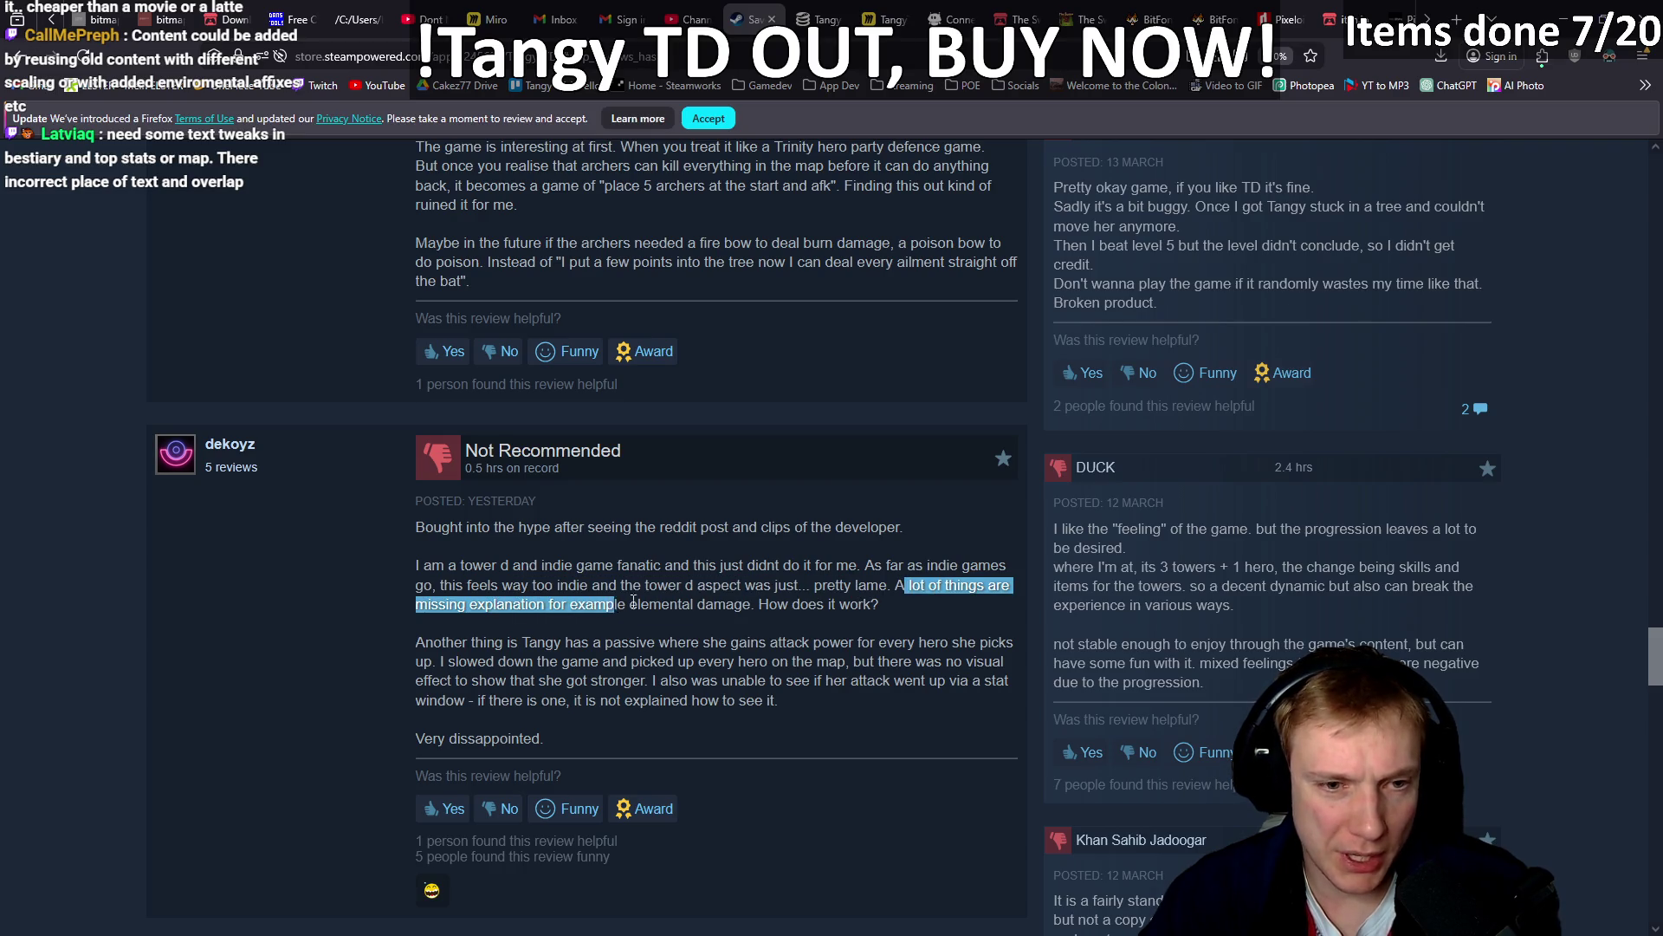
{"action": "left_click_drag", "start_coordinate": [680, 600], "coordinate": [887, 607]}
Highlight the complaint that Tangy's attack gains have no visual effect or stat window.
{"action": "left_click_drag", "start_coordinate": [444, 642], "coordinate": [947, 646]}
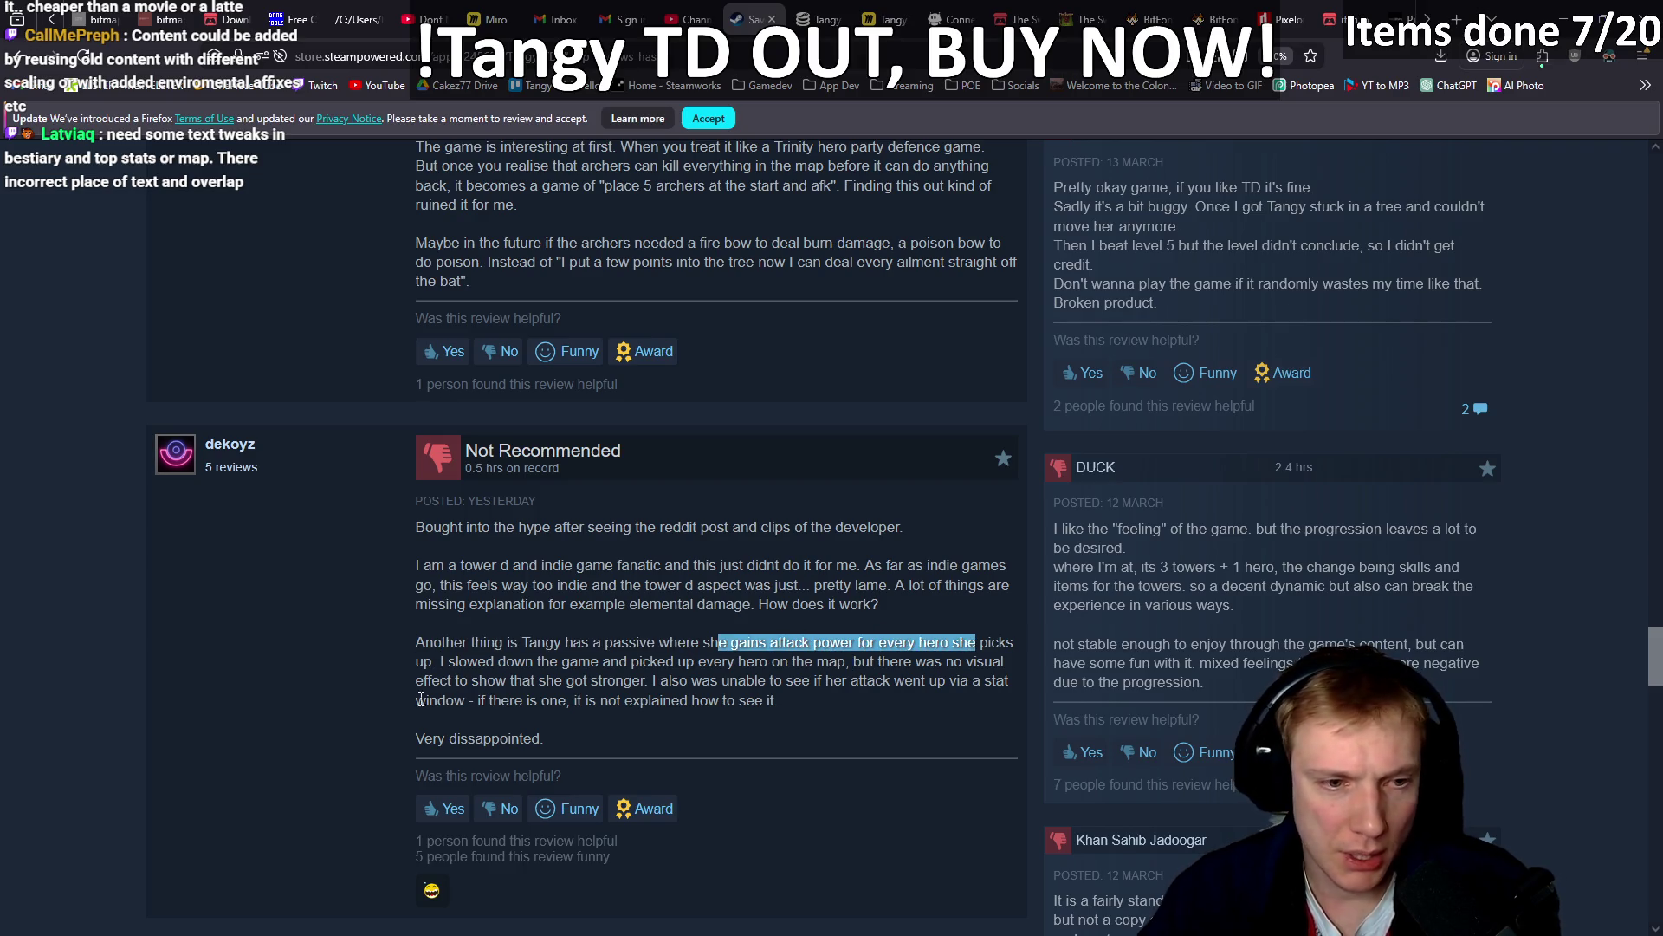
{"action": "left_click_drag", "start_coordinate": [446, 665], "coordinate": [546, 666]}
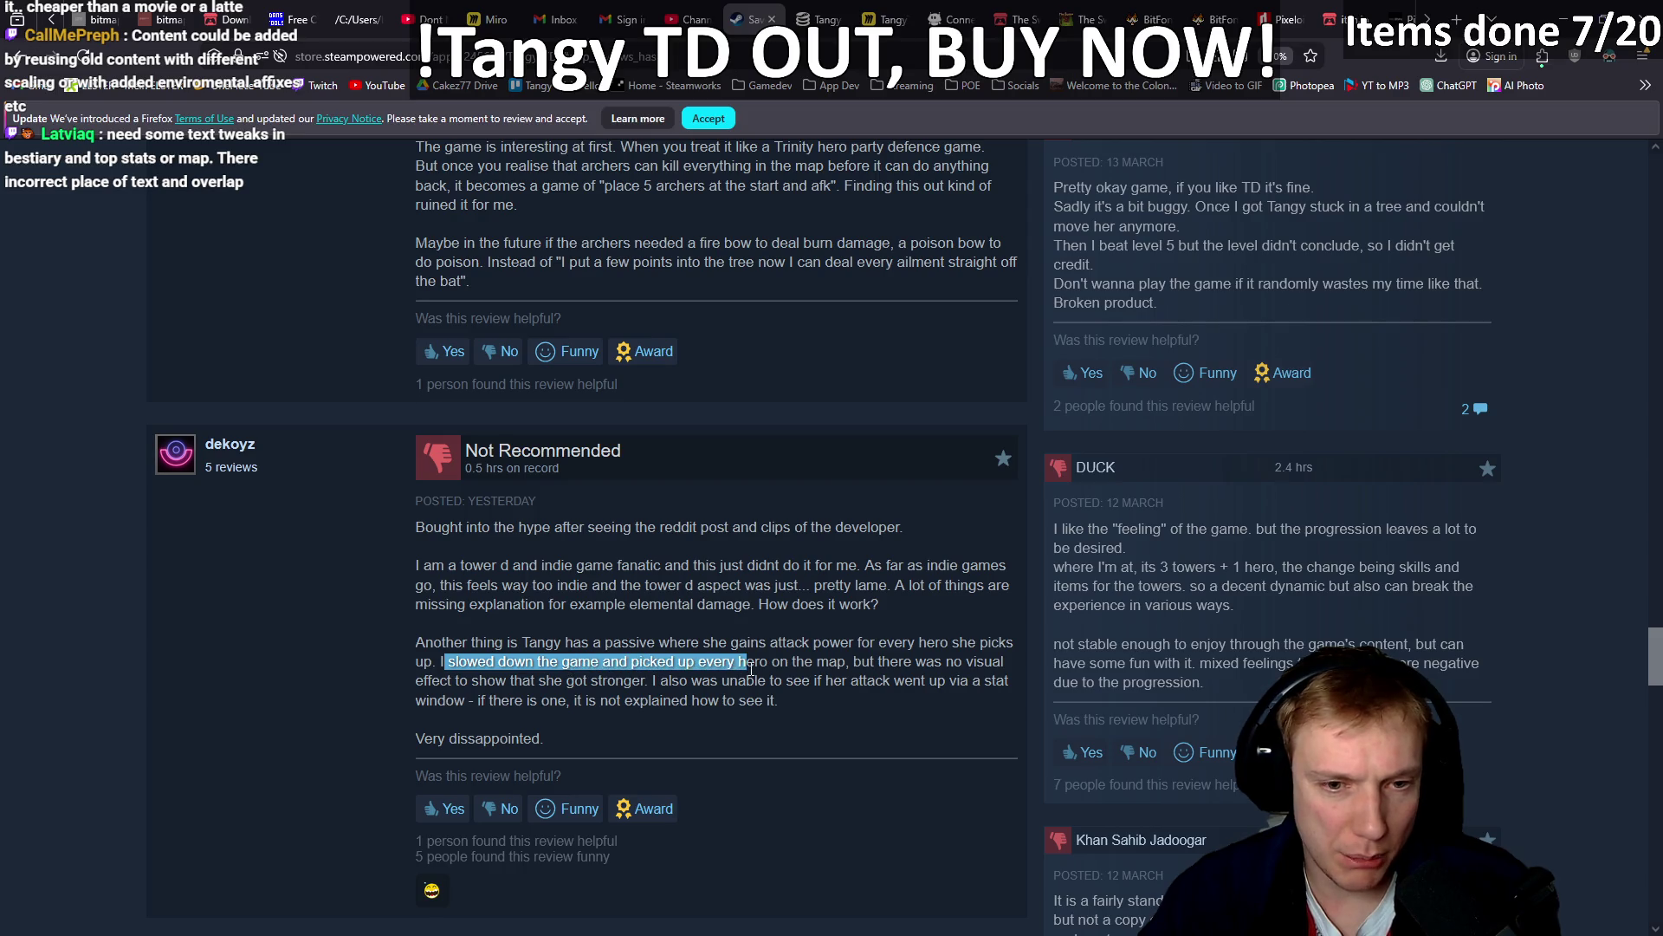
{"action": "left_click_drag", "start_coordinate": [845, 661], "coordinate": [494, 678]}
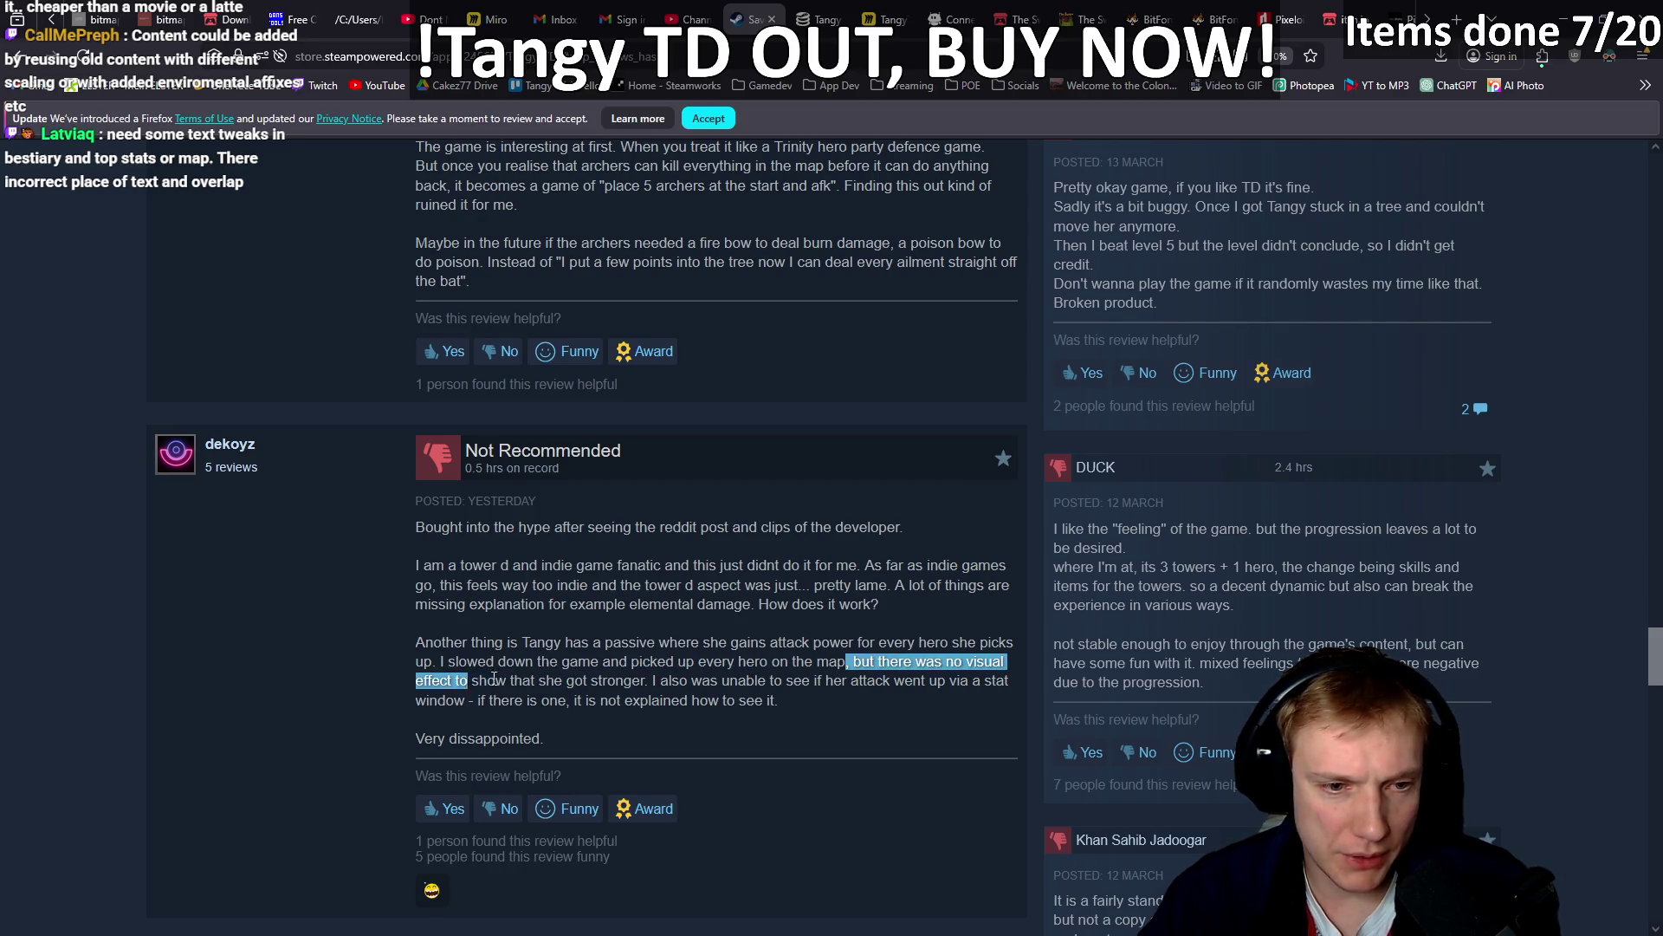
{"action": "left_click_drag", "start_coordinate": [652, 680], "coordinate": [854, 682]}
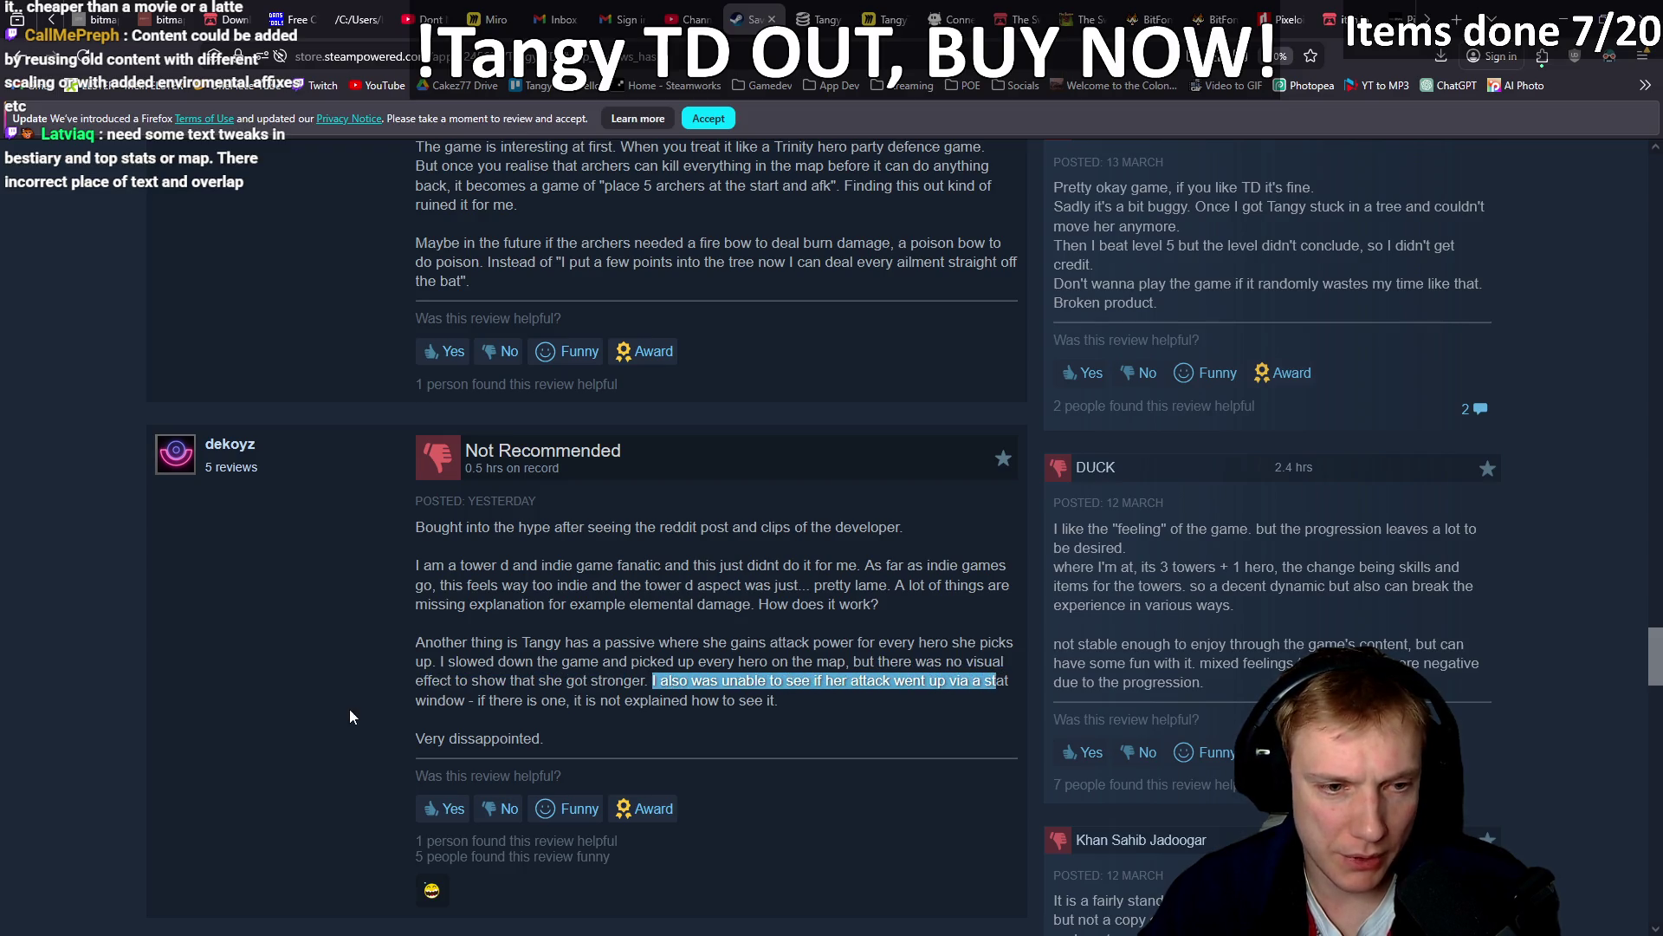
{"action": "left_click_drag", "start_coordinate": [452, 700], "coordinate": [611, 700]}
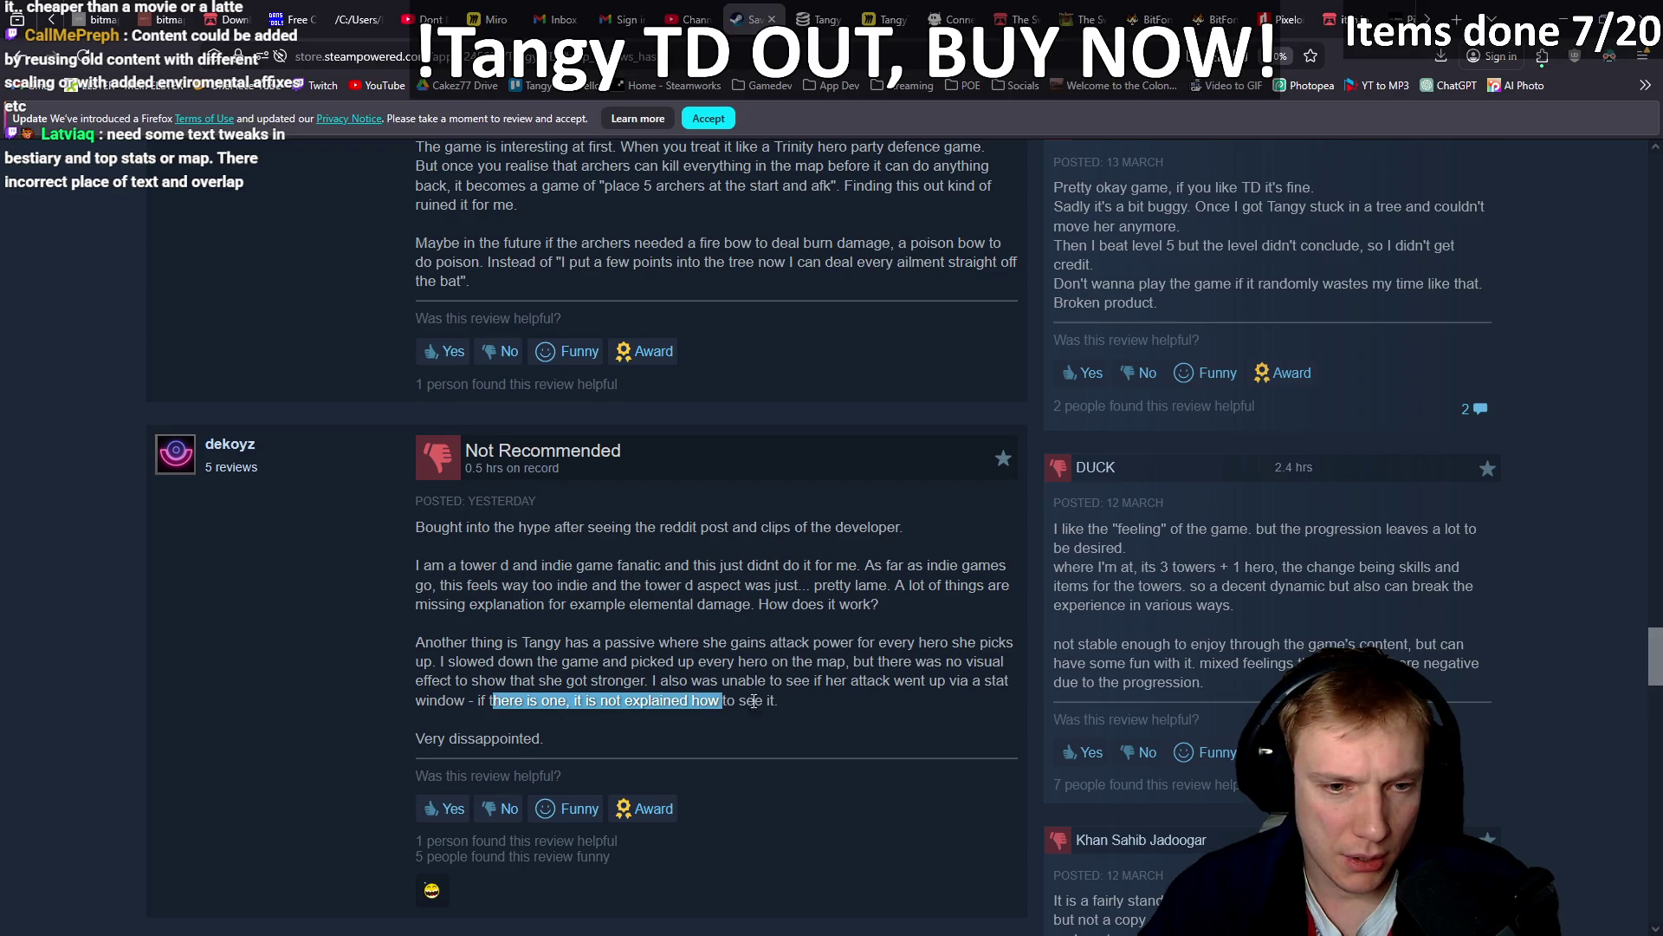
{"action": "left_click_drag", "start_coordinate": [785, 701], "coordinate": [480, 666]}
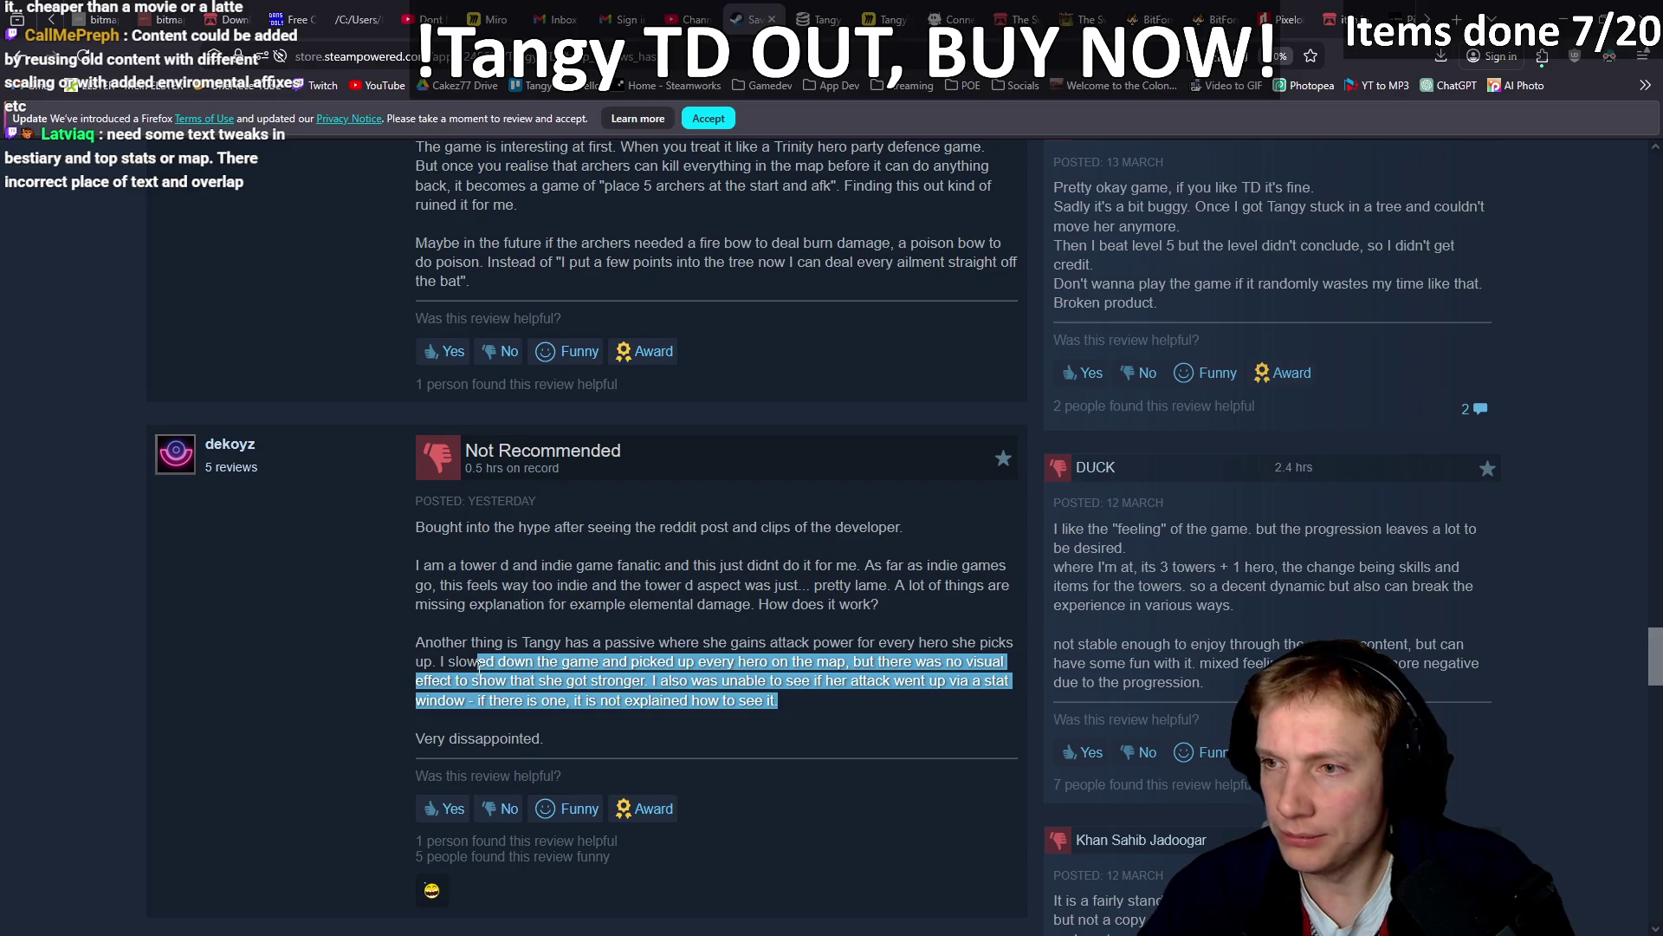
In Demo TODO List.txt, add '* stat true dmg stats' below 'second HP aggro bar'.
{"action": "key", "text": "alt+Tab"}
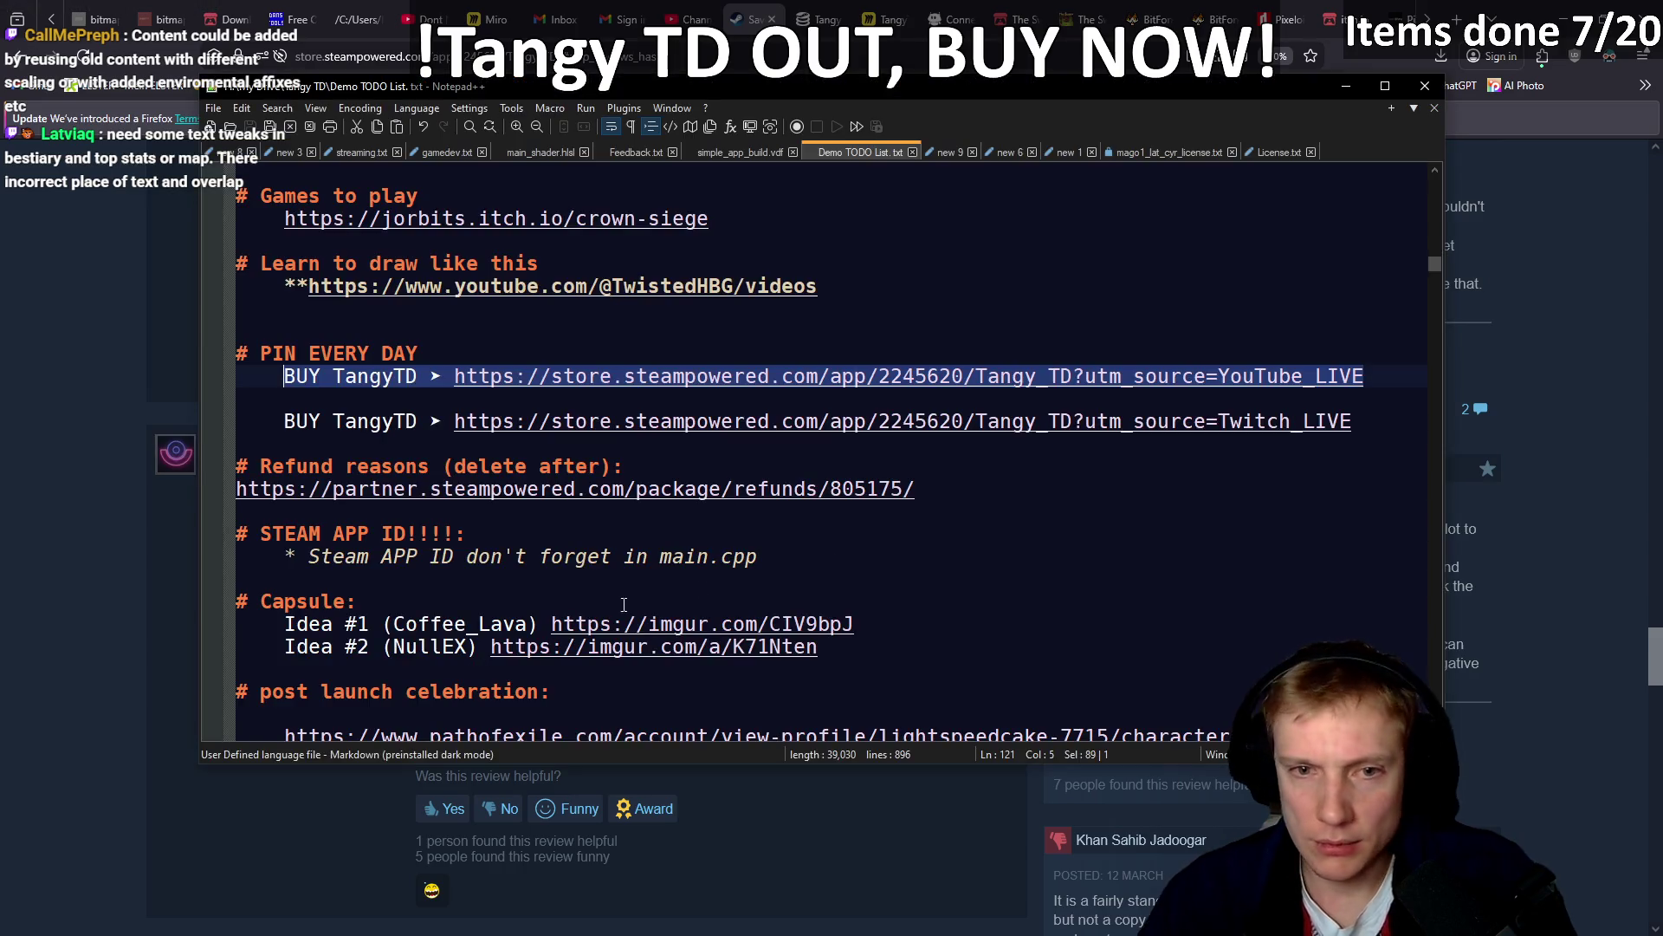
{"action": "scroll", "coordinate": [790, 535], "scroll_direction": "up", "scroll_amount": 7}
{"action": "scroll", "coordinate": [790, 535], "scroll_direction": "down", "scroll_amount": 5}
{"action": "scroll", "coordinate": [790, 535], "scroll_direction": "down", "scroll_amount": 10}
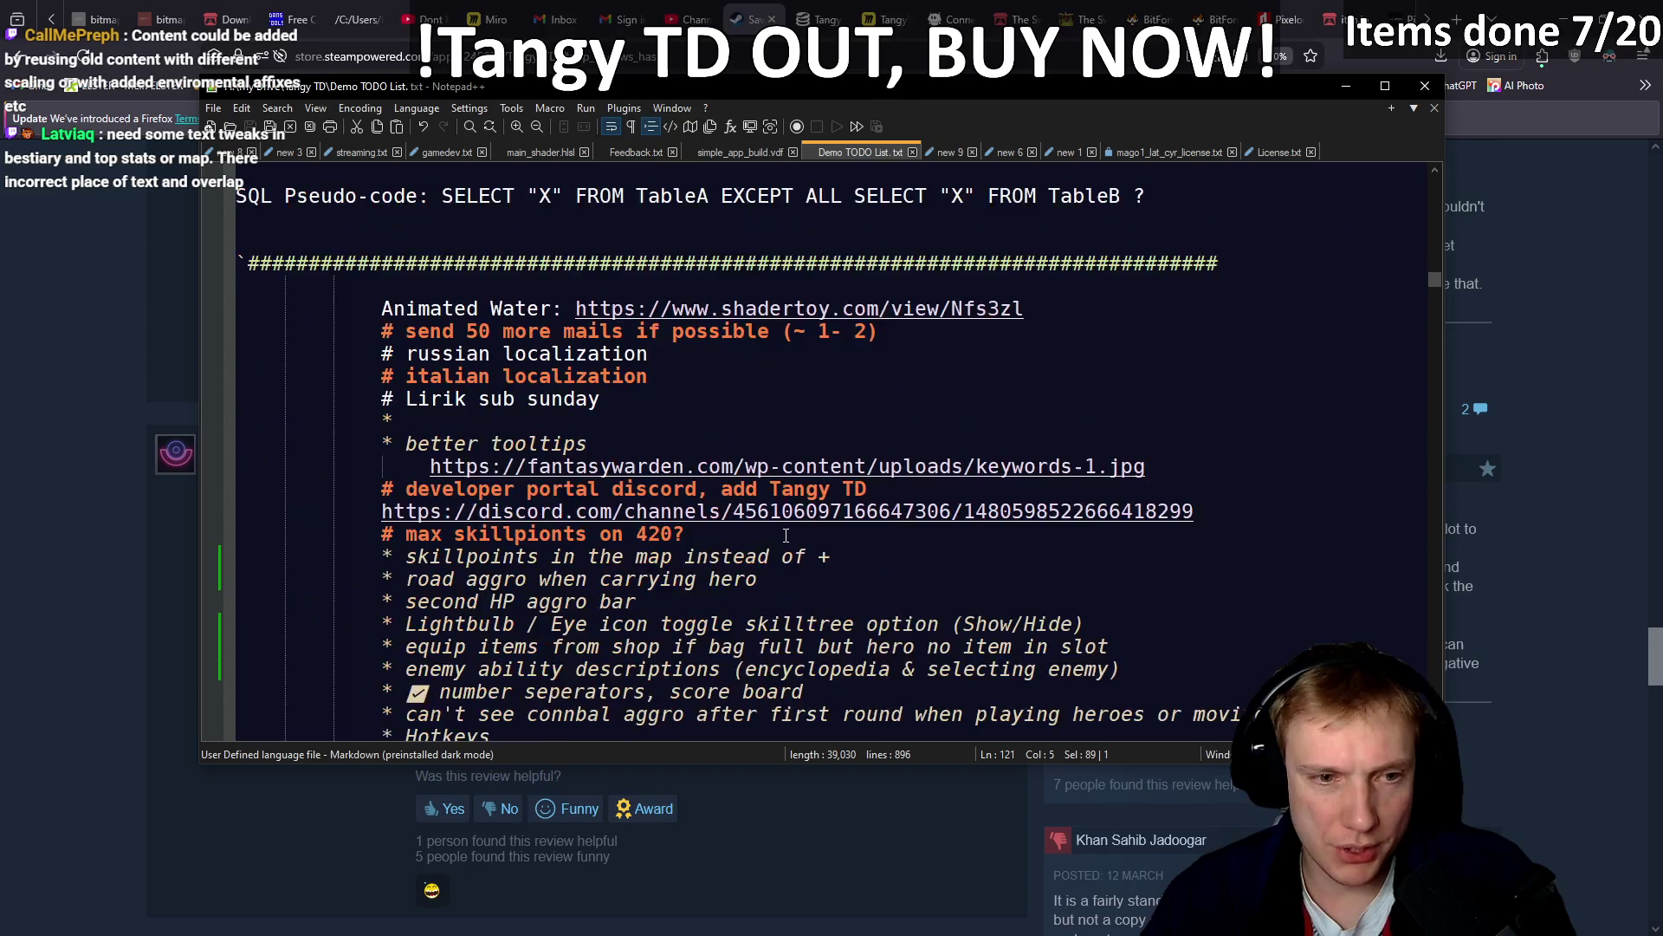
{"action": "left_click", "coordinate": [733, 533]}
{"action": "key", "text": "Return"}
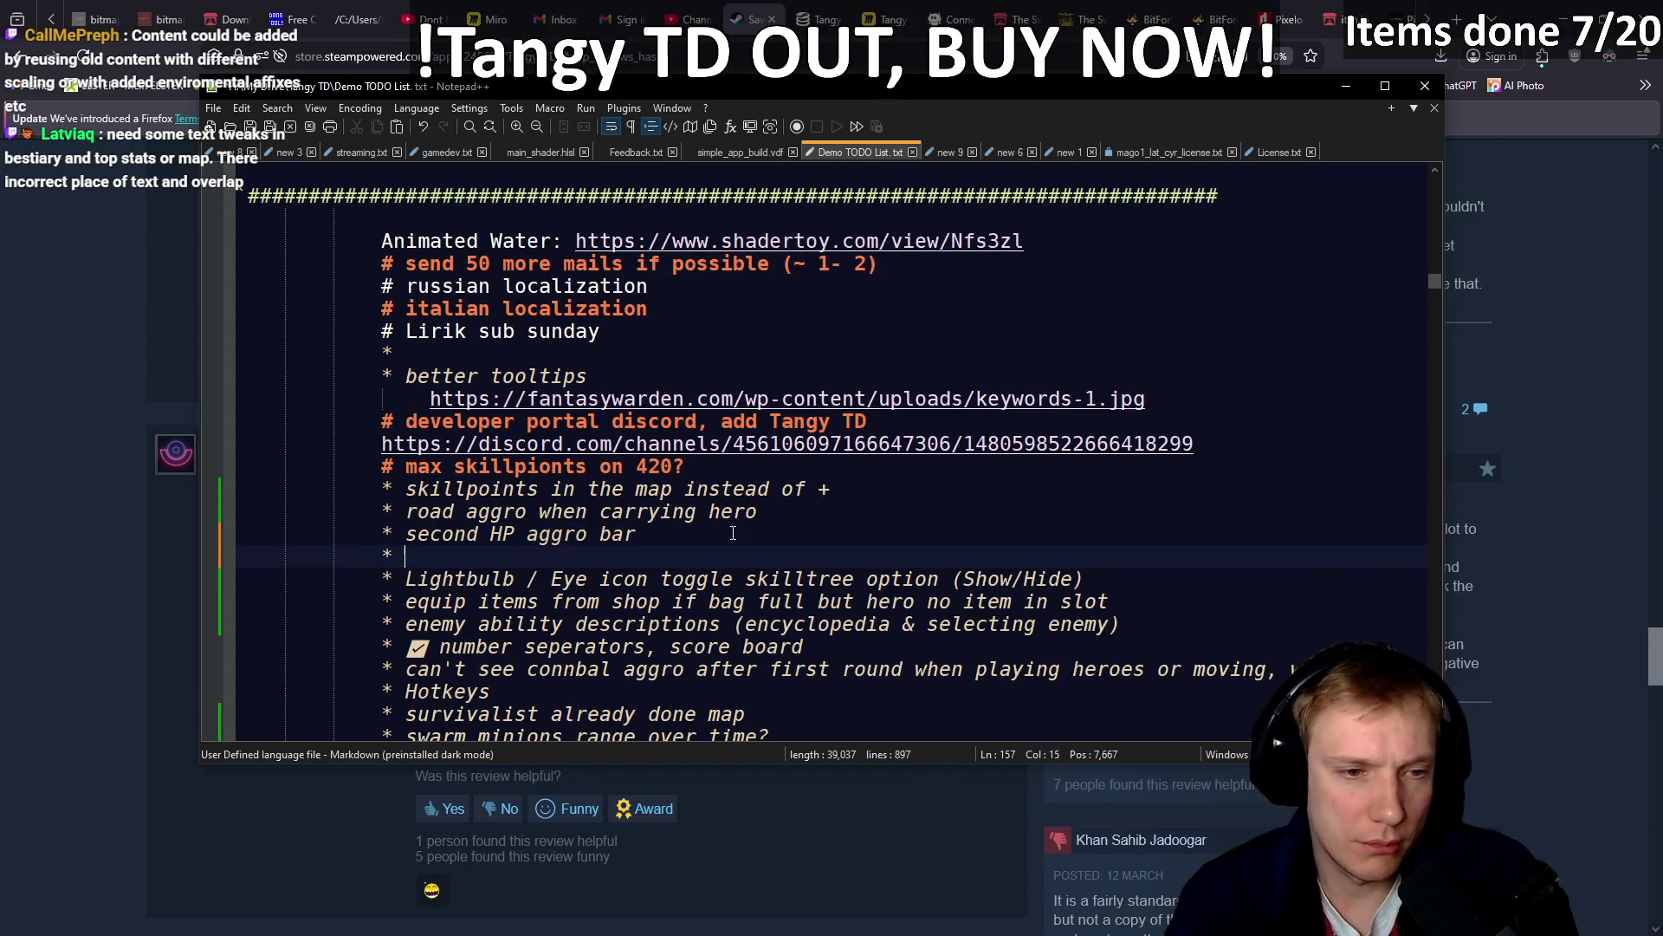
{"action": "type", "text": "* stat true dmg "}
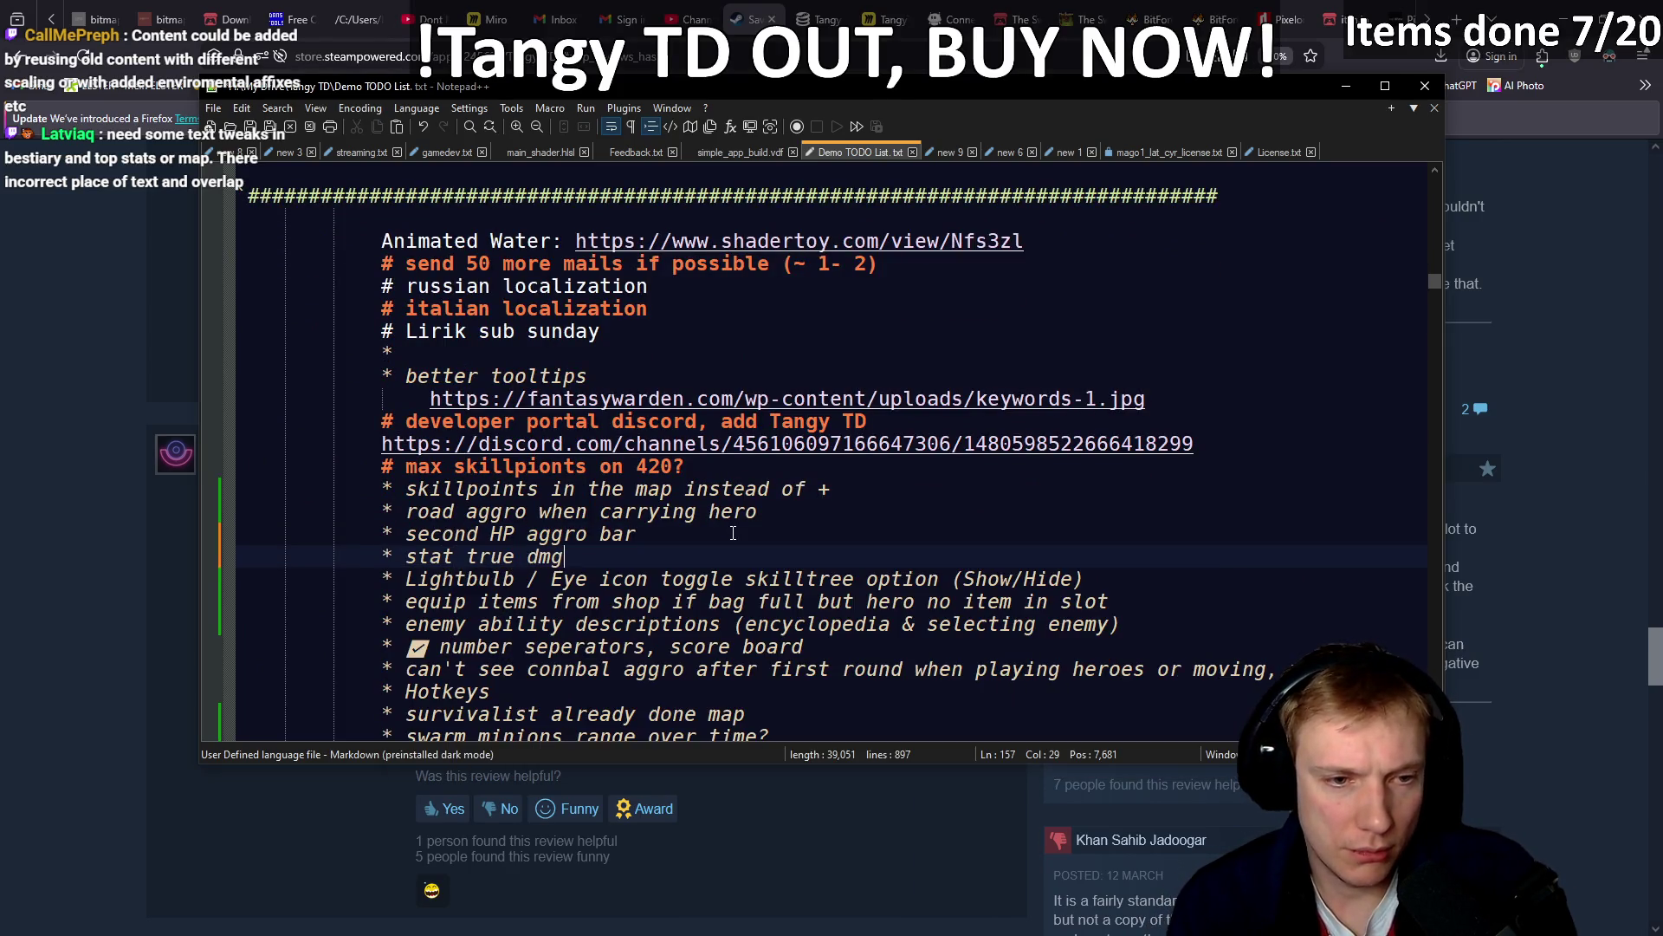
{"action": "type", "text": "stast"}
{"action": "key", "text": "BackSpace"}
{"action": "key", "text": "BackSpace"}
Finish the TODO line with 'ts window', then highlight the skill cap review line in Steam.
{"action": "type", "text": "ts"}
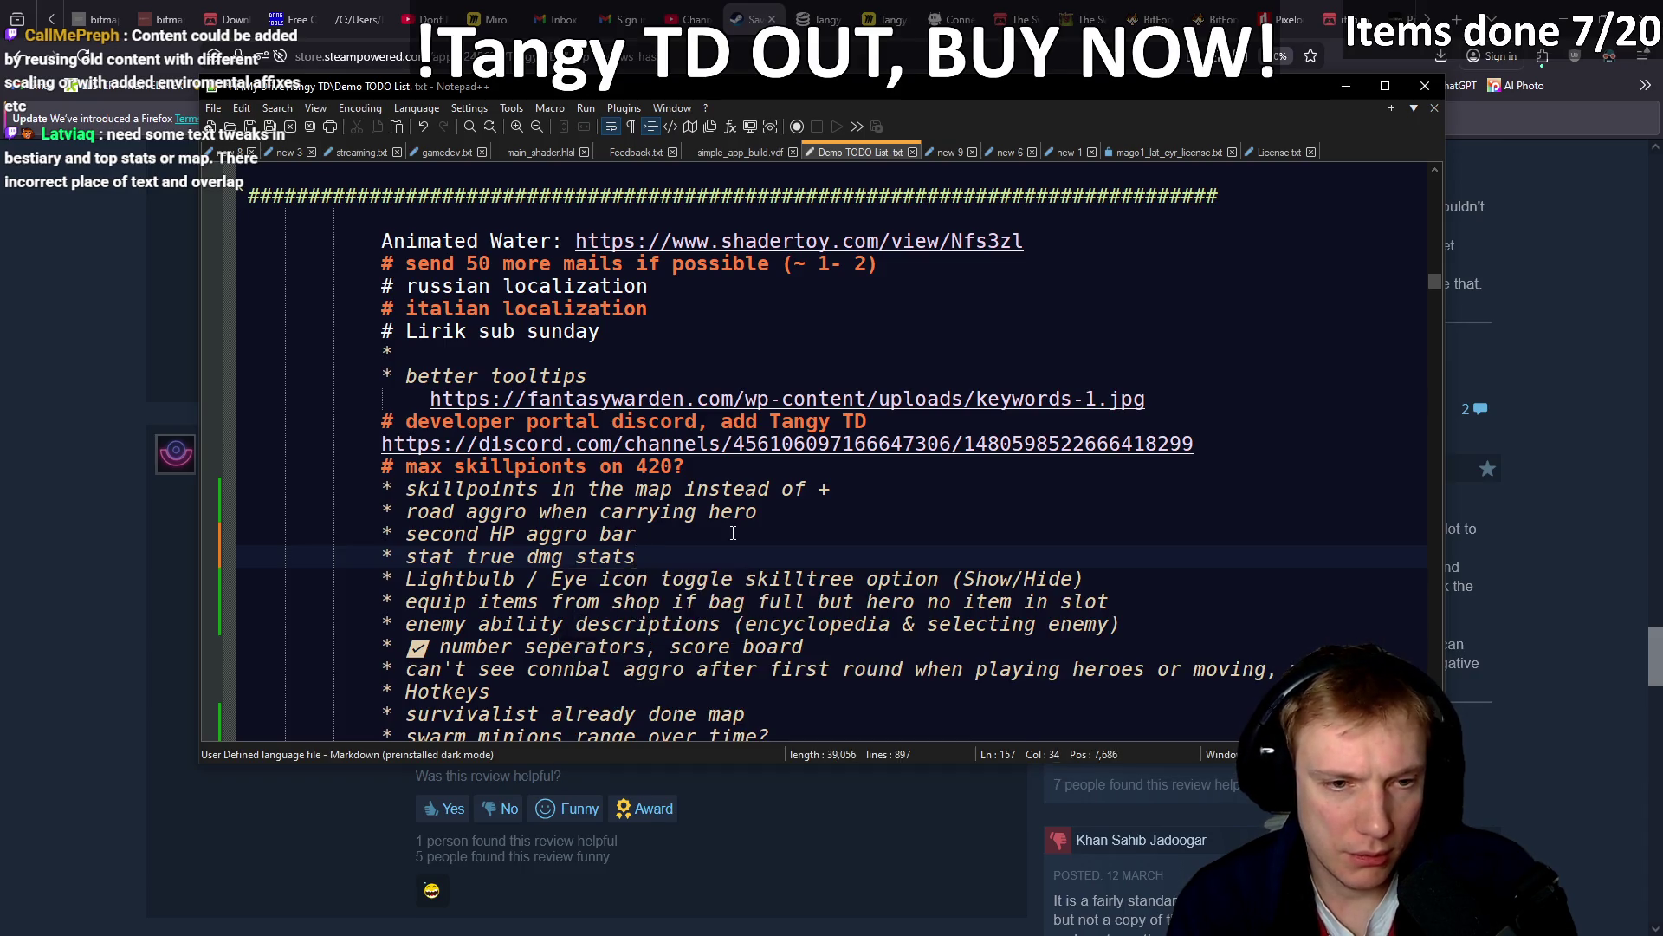
{"action": "type", "text": " window"}
{"action": "left_click", "coordinate": [66, 528]}
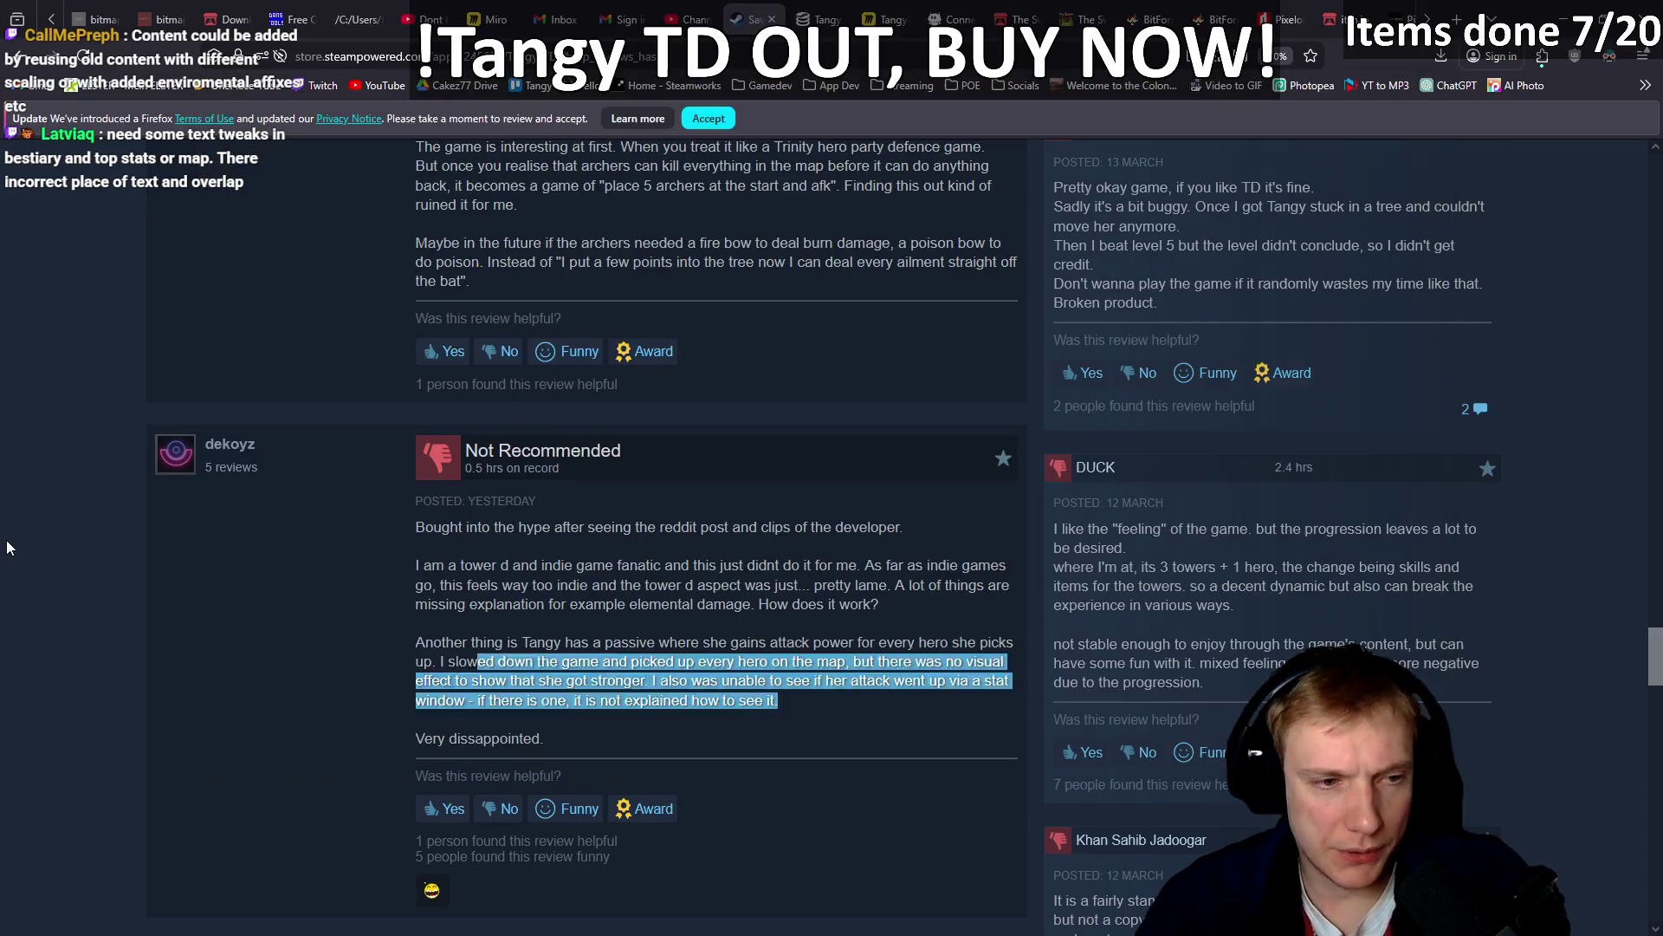
{"action": "scroll", "coordinate": [66, 528], "scroll_direction": "down", "scroll_amount": 6}
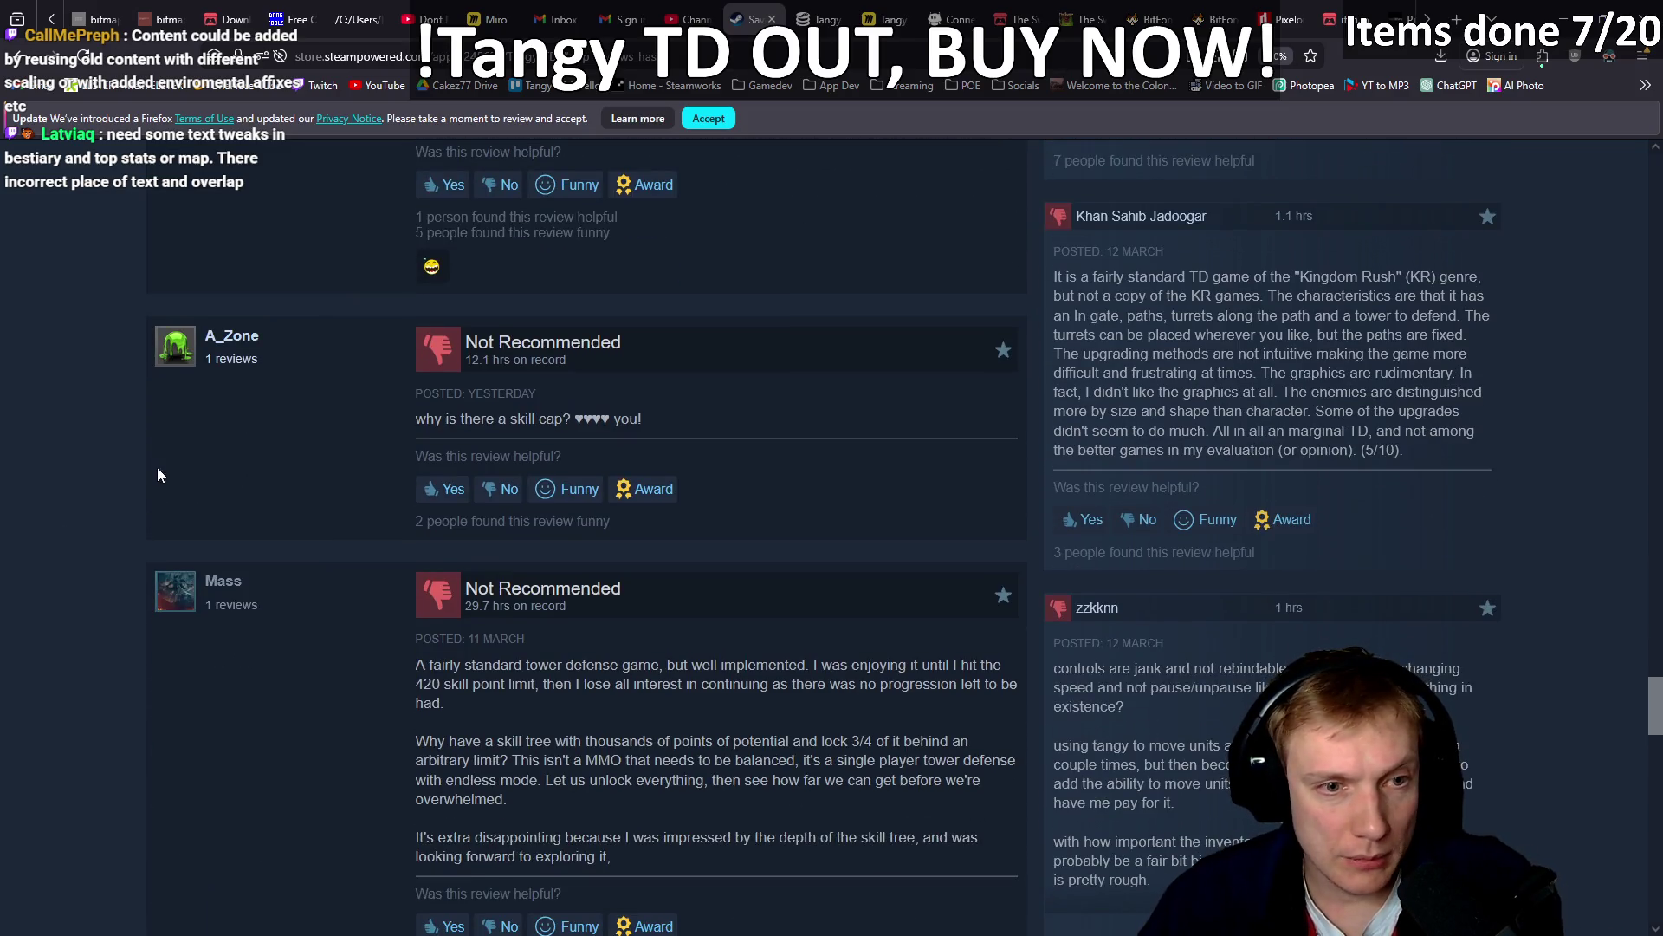
{"action": "left_click_drag", "start_coordinate": [432, 421], "coordinate": [546, 421]}
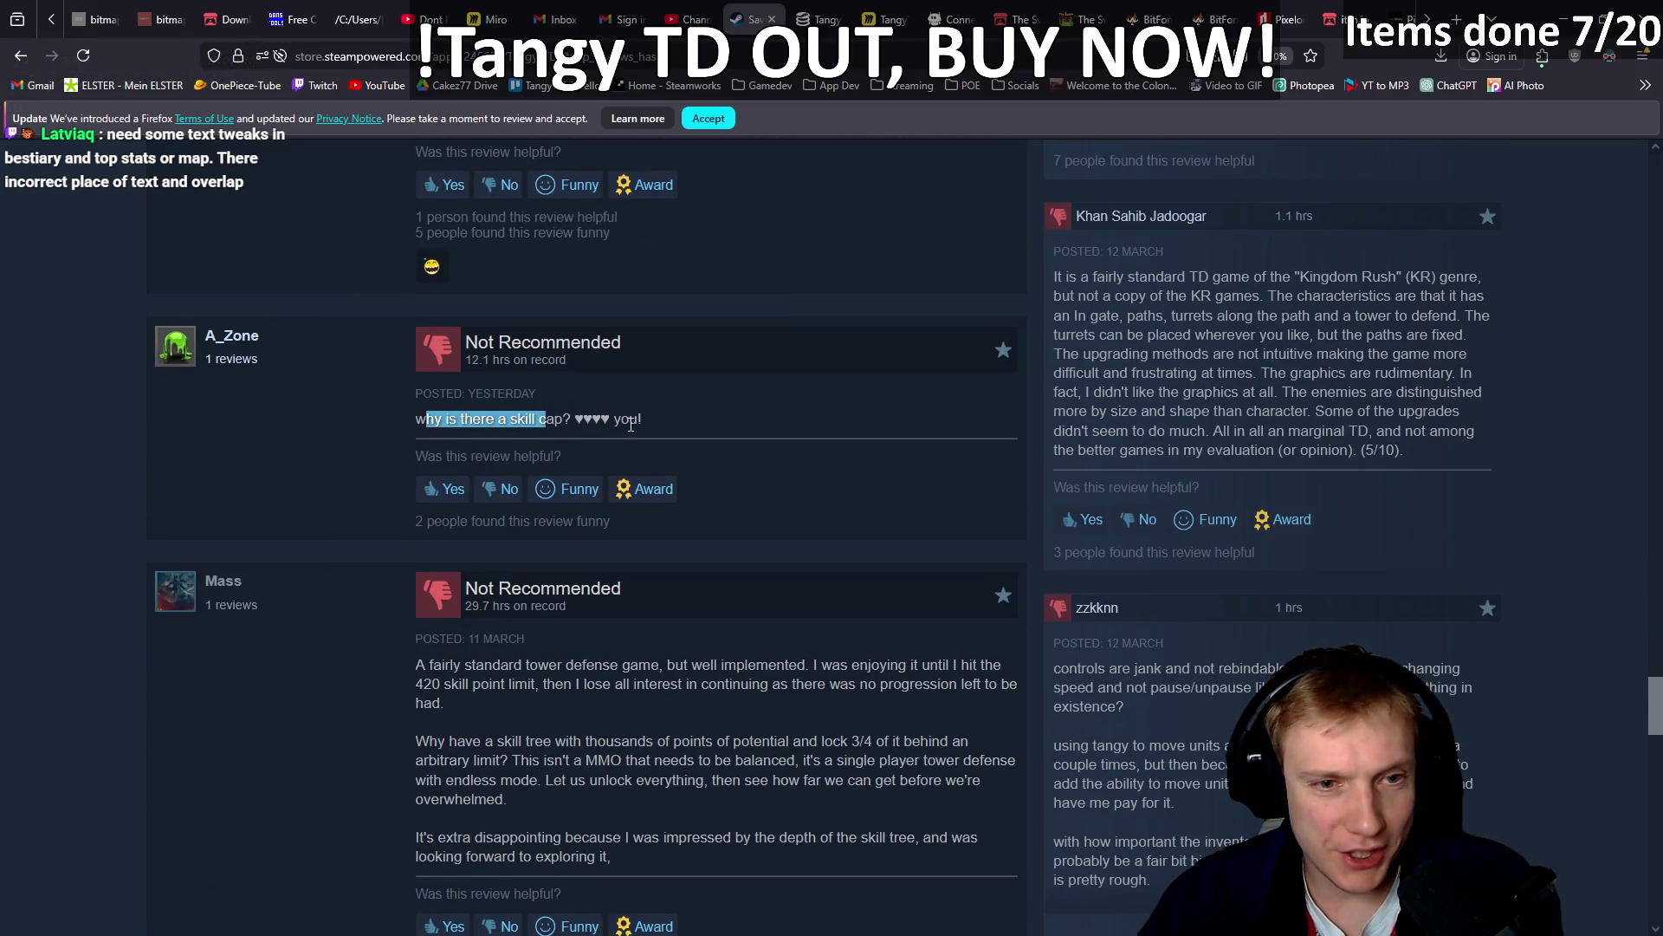
{"action": "mouse_move", "coordinate": [657, 424]}
{"action": "left_mouse_down"}
{"action": "mouse_move", "coordinate": [451, 423]}
{"action": "mouse_move", "coordinate": [408, 372]}
{"action": "mouse_move", "coordinate": [423, 438]}
{"action": "left_mouse_up"}
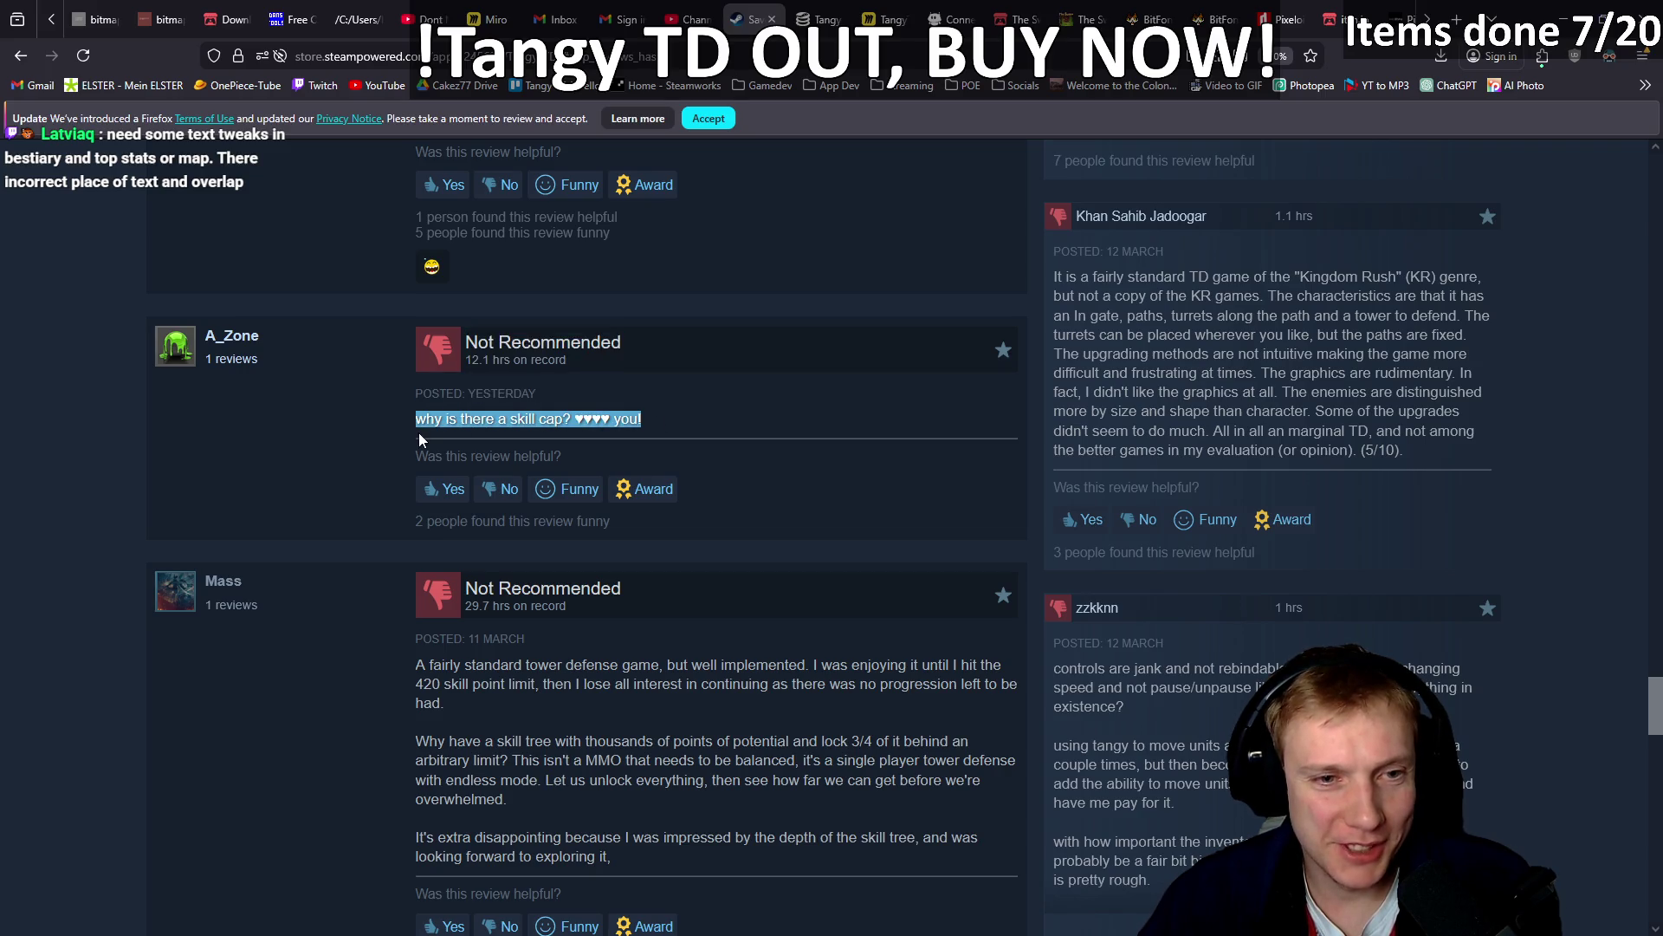
Highlight the next review's first paragraph about the 420 skill point limit.
{"action": "scroll", "coordinate": [456, 439], "scroll_direction": "down", "scroll_amount": 3}
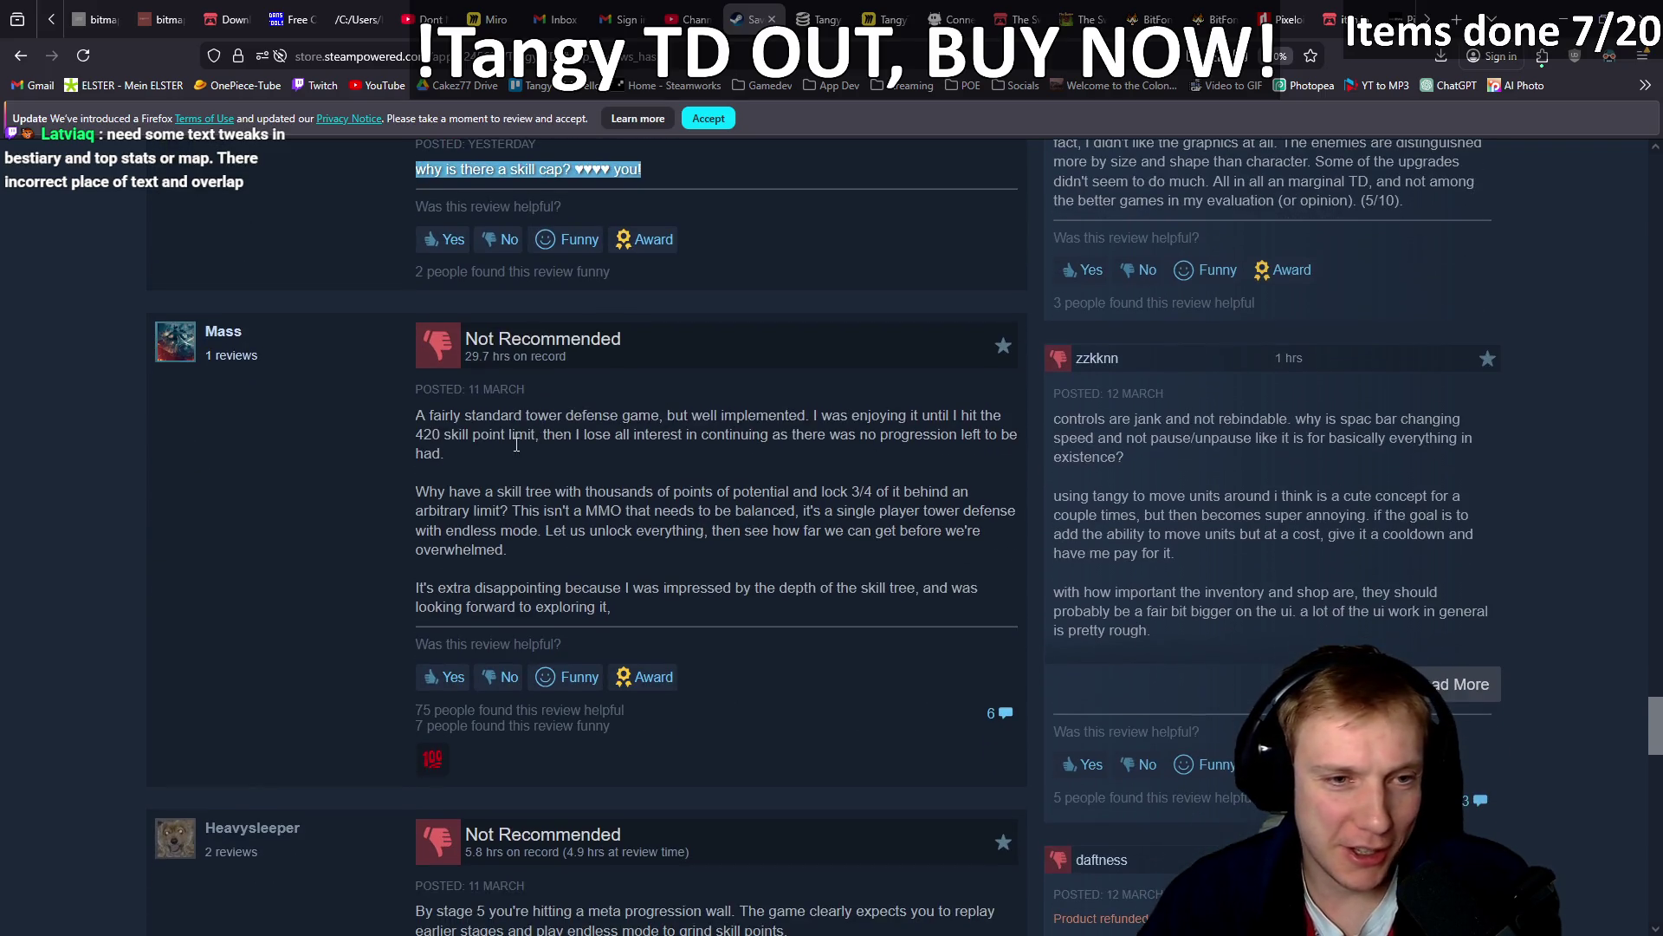
{"action": "left_click_drag", "start_coordinate": [447, 454], "coordinate": [468, 338]}
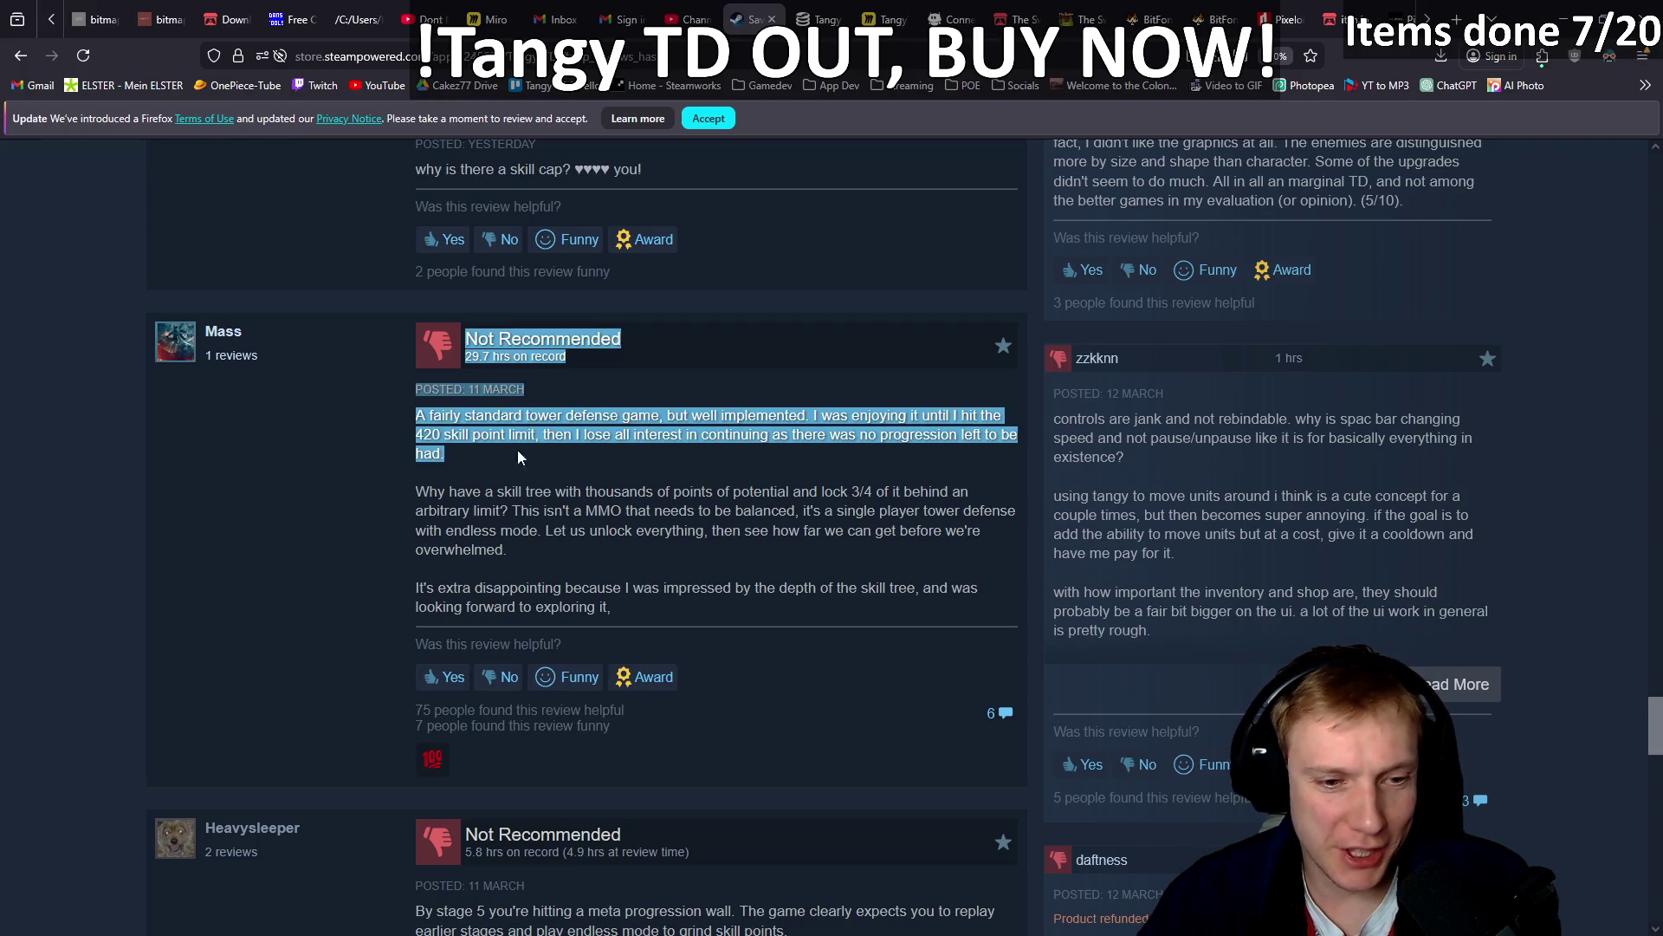
{"action": "scroll", "coordinate": [548, 453], "scroll_direction": "down", "scroll_amount": 3}
{"action": "scroll", "coordinate": [548, 447], "scroll_direction": "up", "scroll_amount": 15}
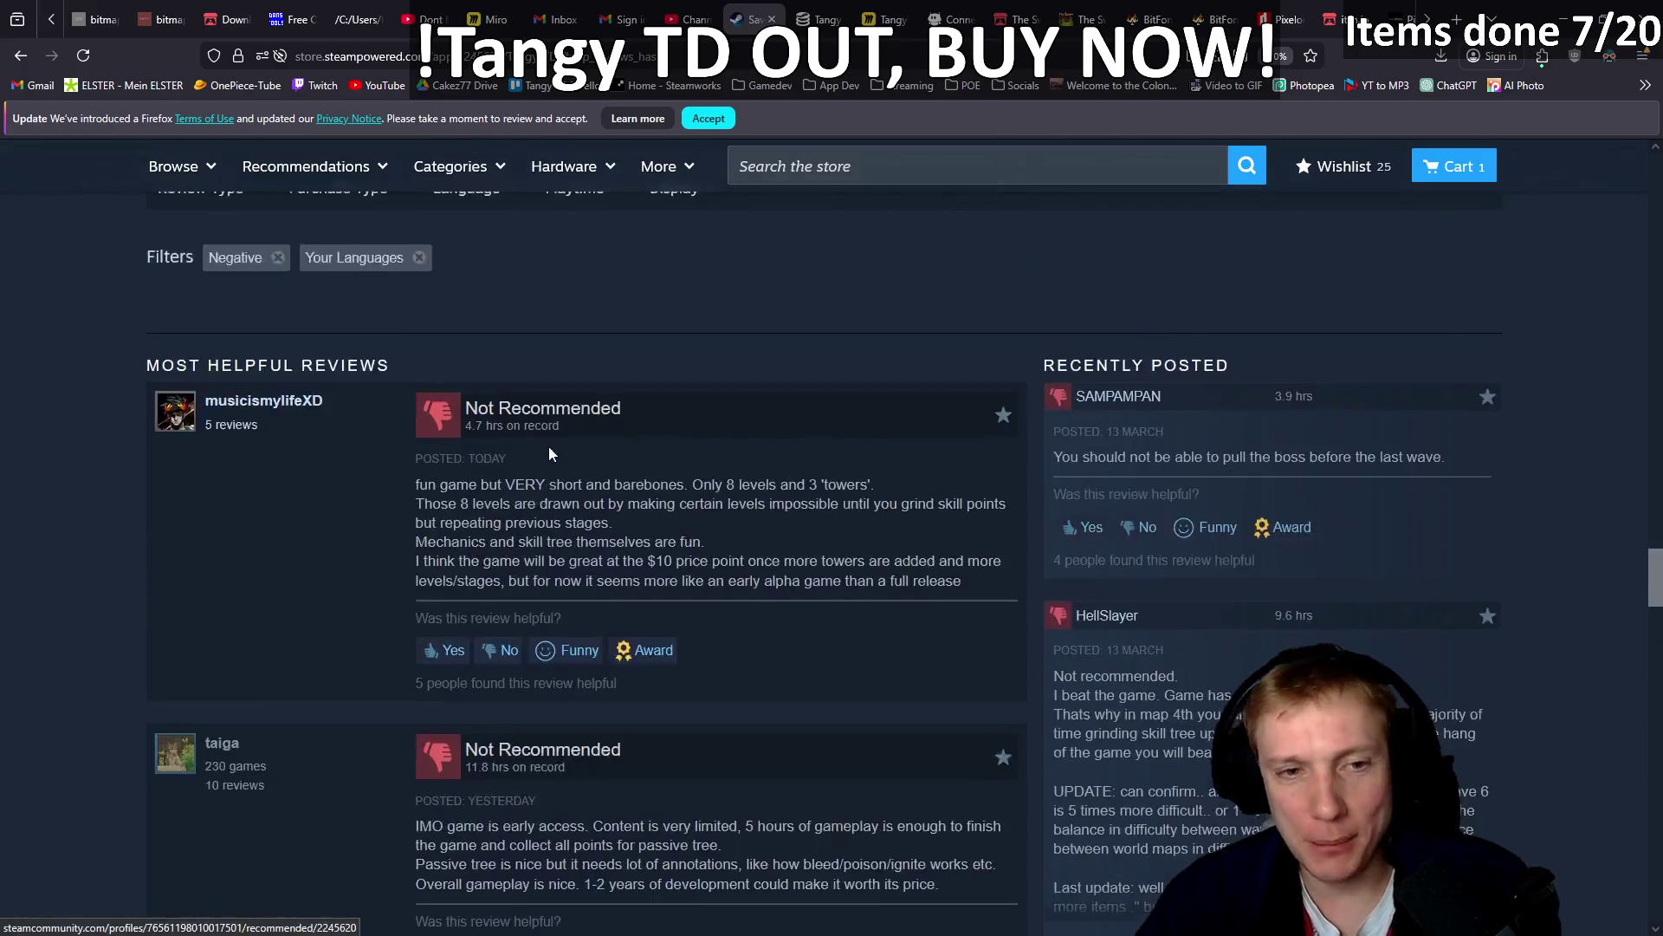
Scroll up through reviews, curators and description to the Tangy TD banner and screenshots.
{"action": "scroll", "coordinate": [550, 455], "scroll_direction": "down", "scroll_amount": 8}
{"action": "scroll", "coordinate": [107, 580], "scroll_direction": "down", "scroll_amount": 6}
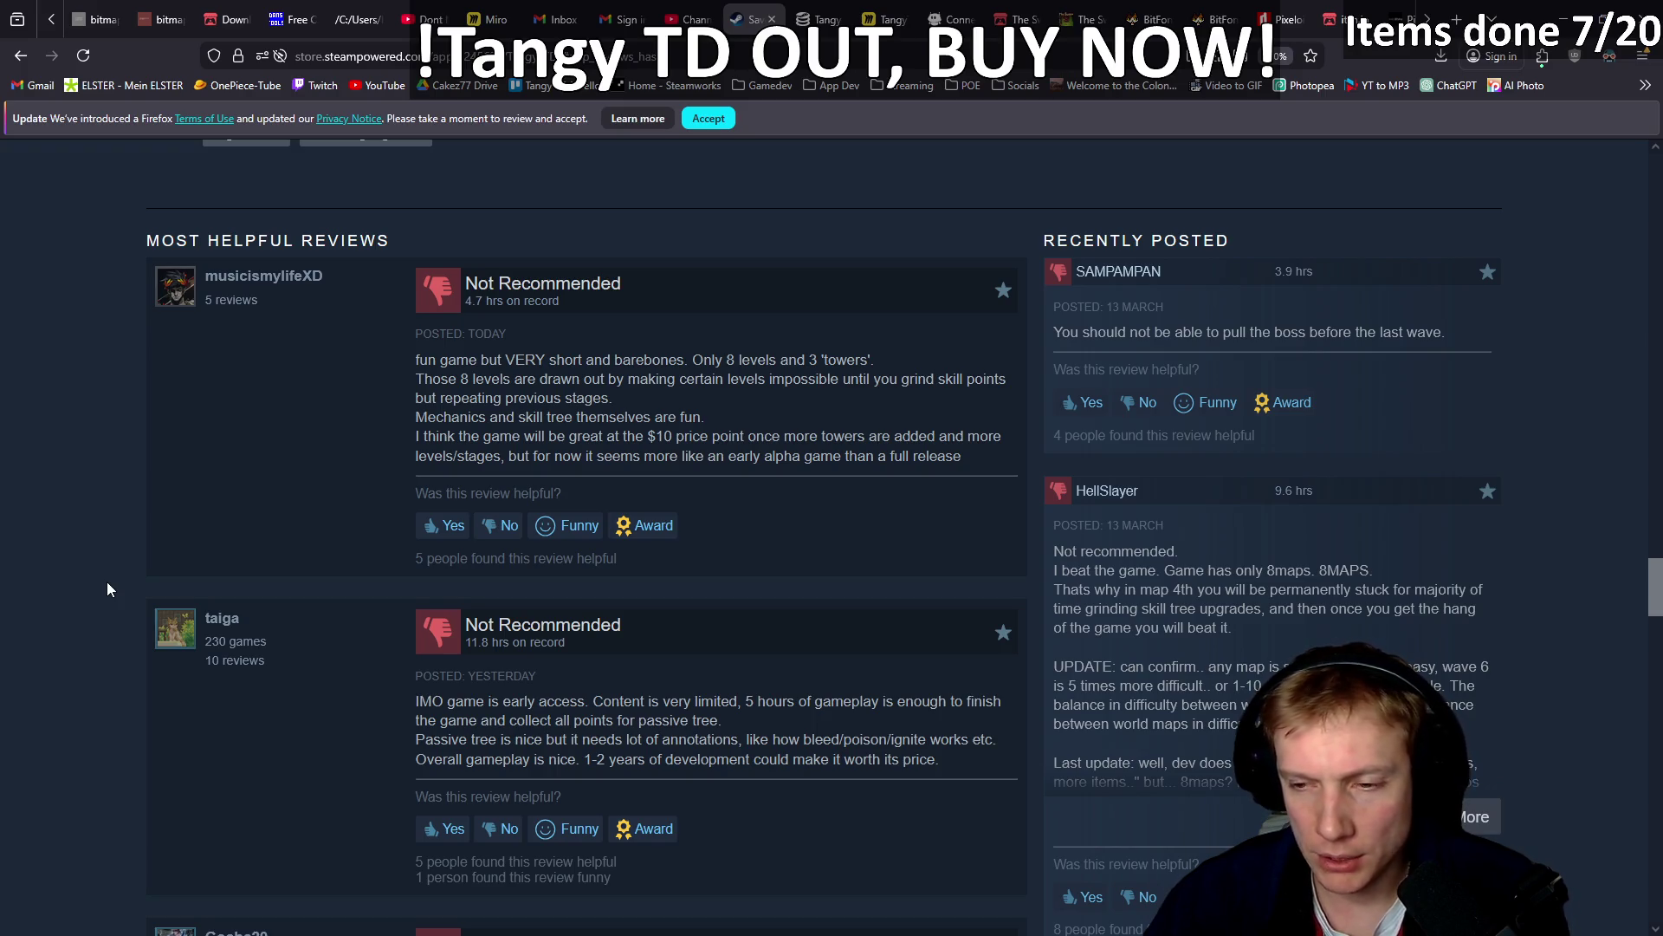
{"action": "scroll", "coordinate": [175, 497], "scroll_direction": "up", "scroll_amount": 15}
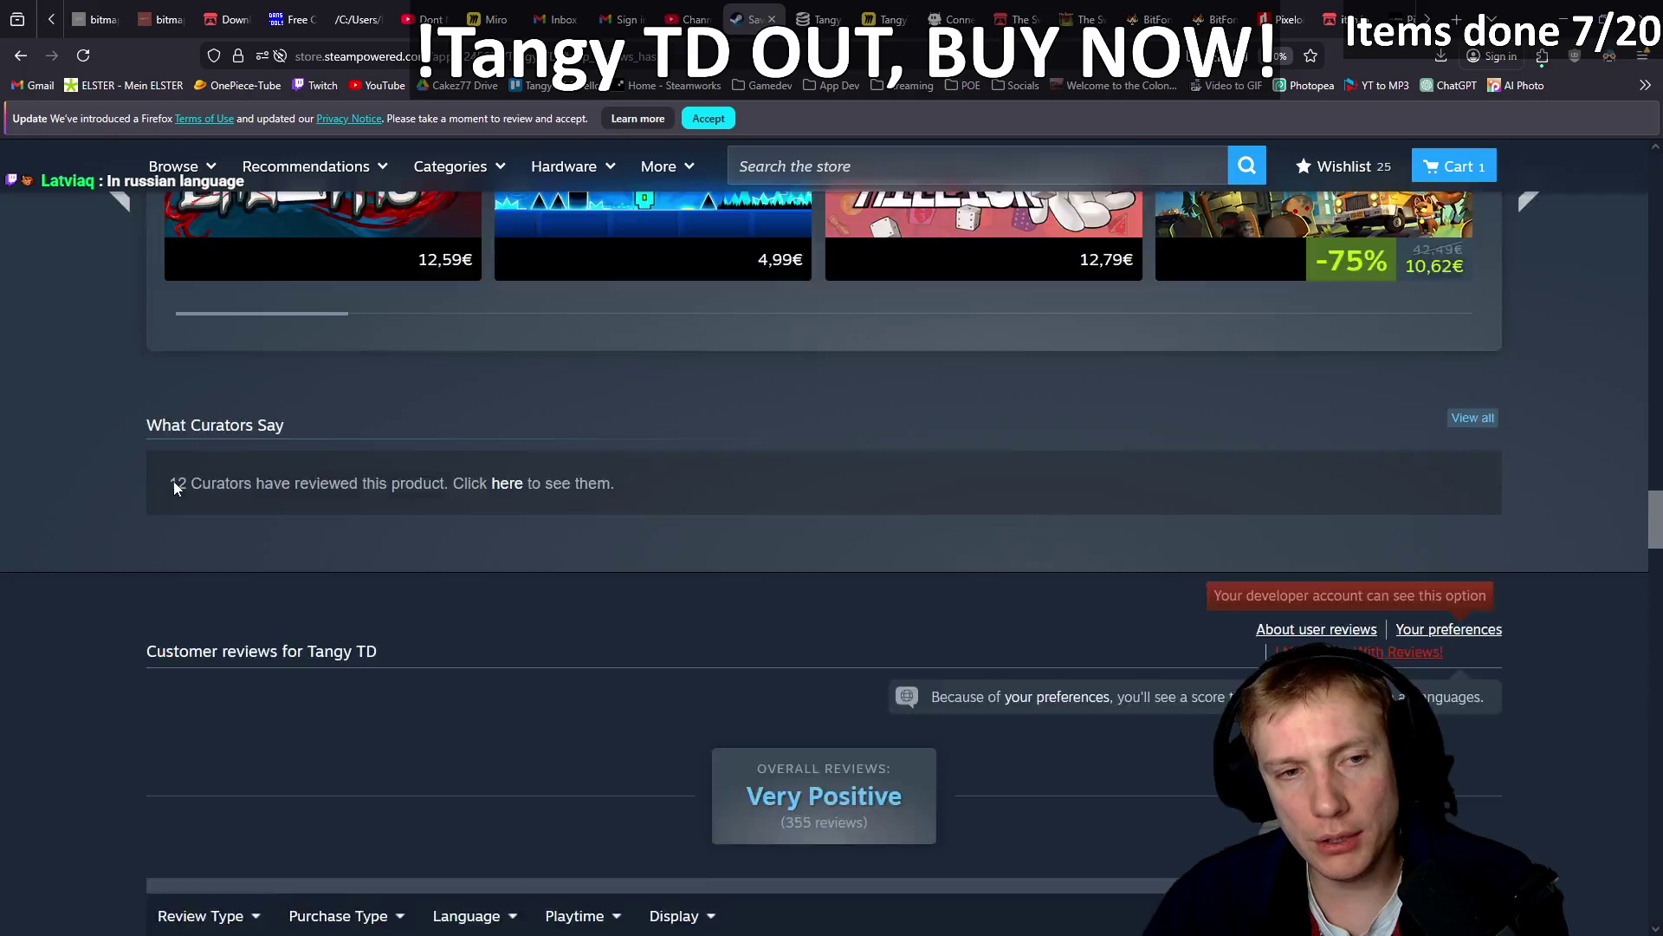
{"action": "scroll", "coordinate": [123, 468], "scroll_direction": "up", "scroll_amount": 5}
{"action": "scroll", "coordinate": [123, 468], "scroll_direction": "down", "scroll_amount": 3}
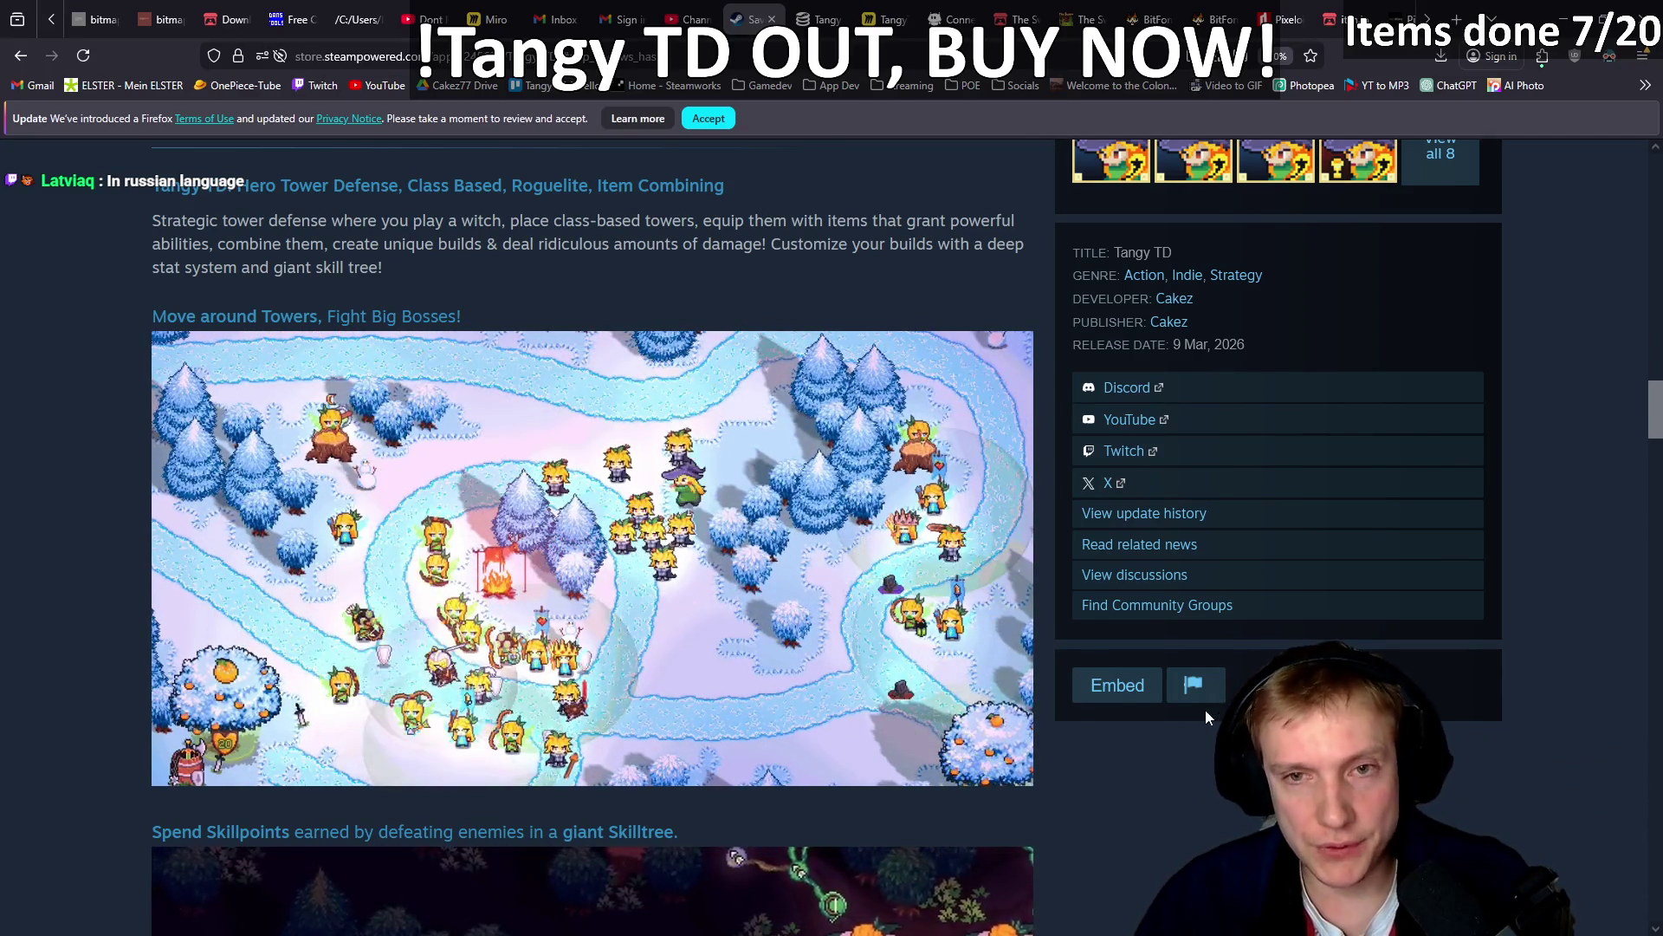
{"action": "scroll", "coordinate": [1099, 659], "scroll_direction": "up", "scroll_amount": 5}
{"action": "scroll", "coordinate": [1083, 651], "scroll_direction": "up", "scroll_amount": 15}
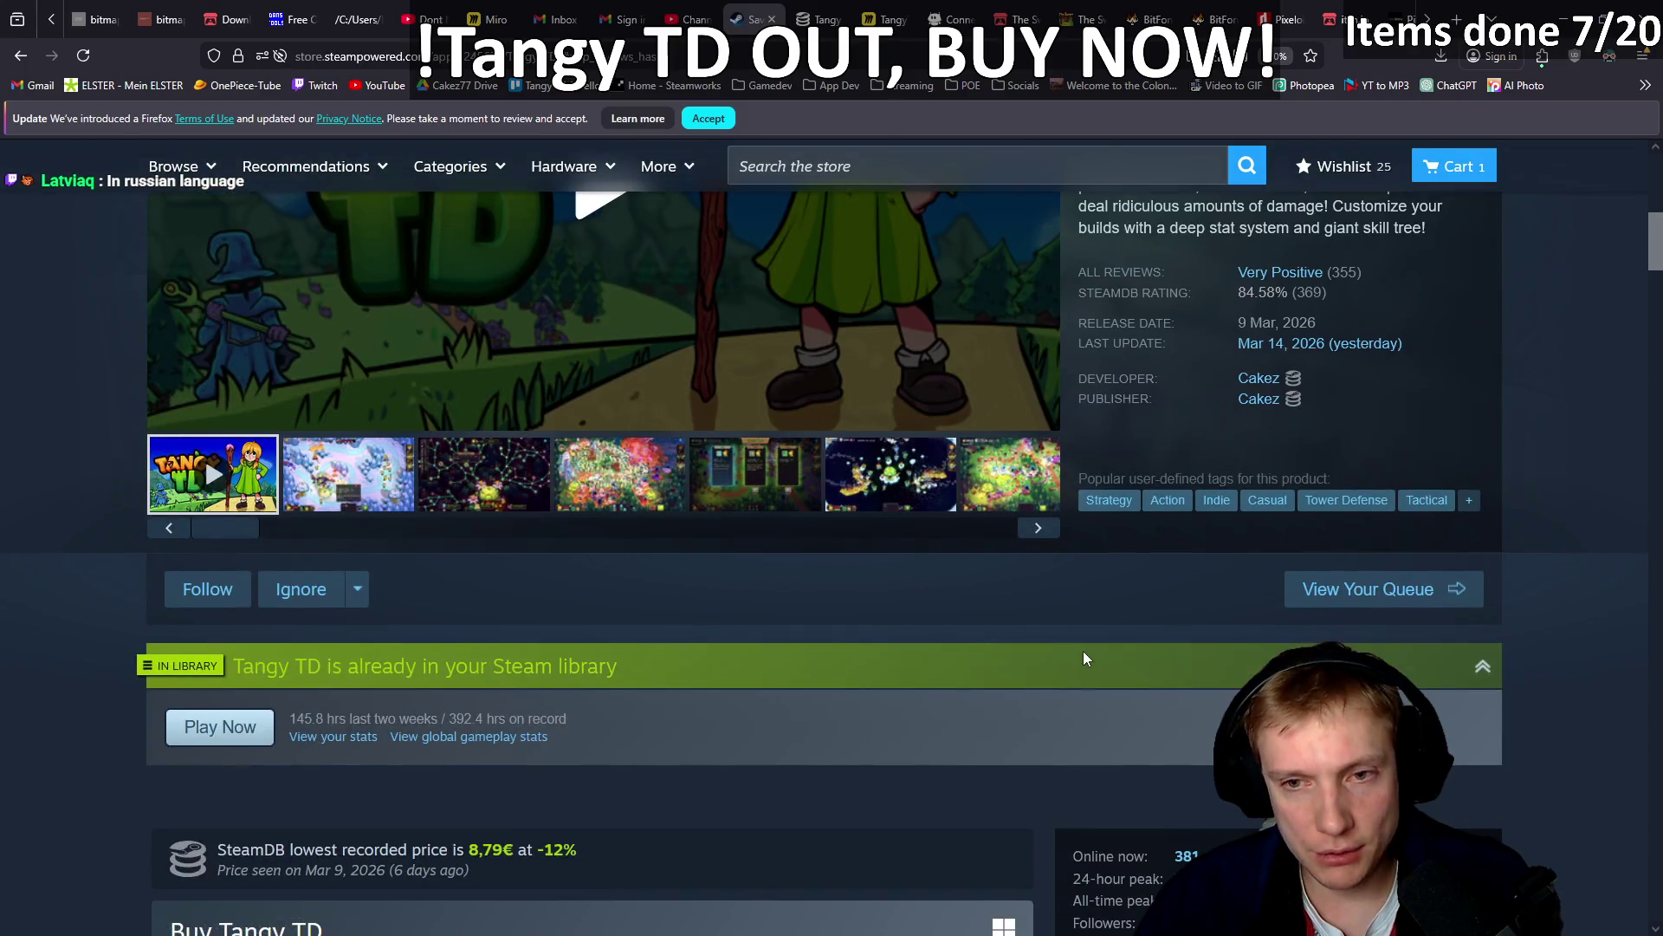
{"action": "scroll", "coordinate": [1083, 655], "scroll_direction": "down", "scroll_amount": 2}
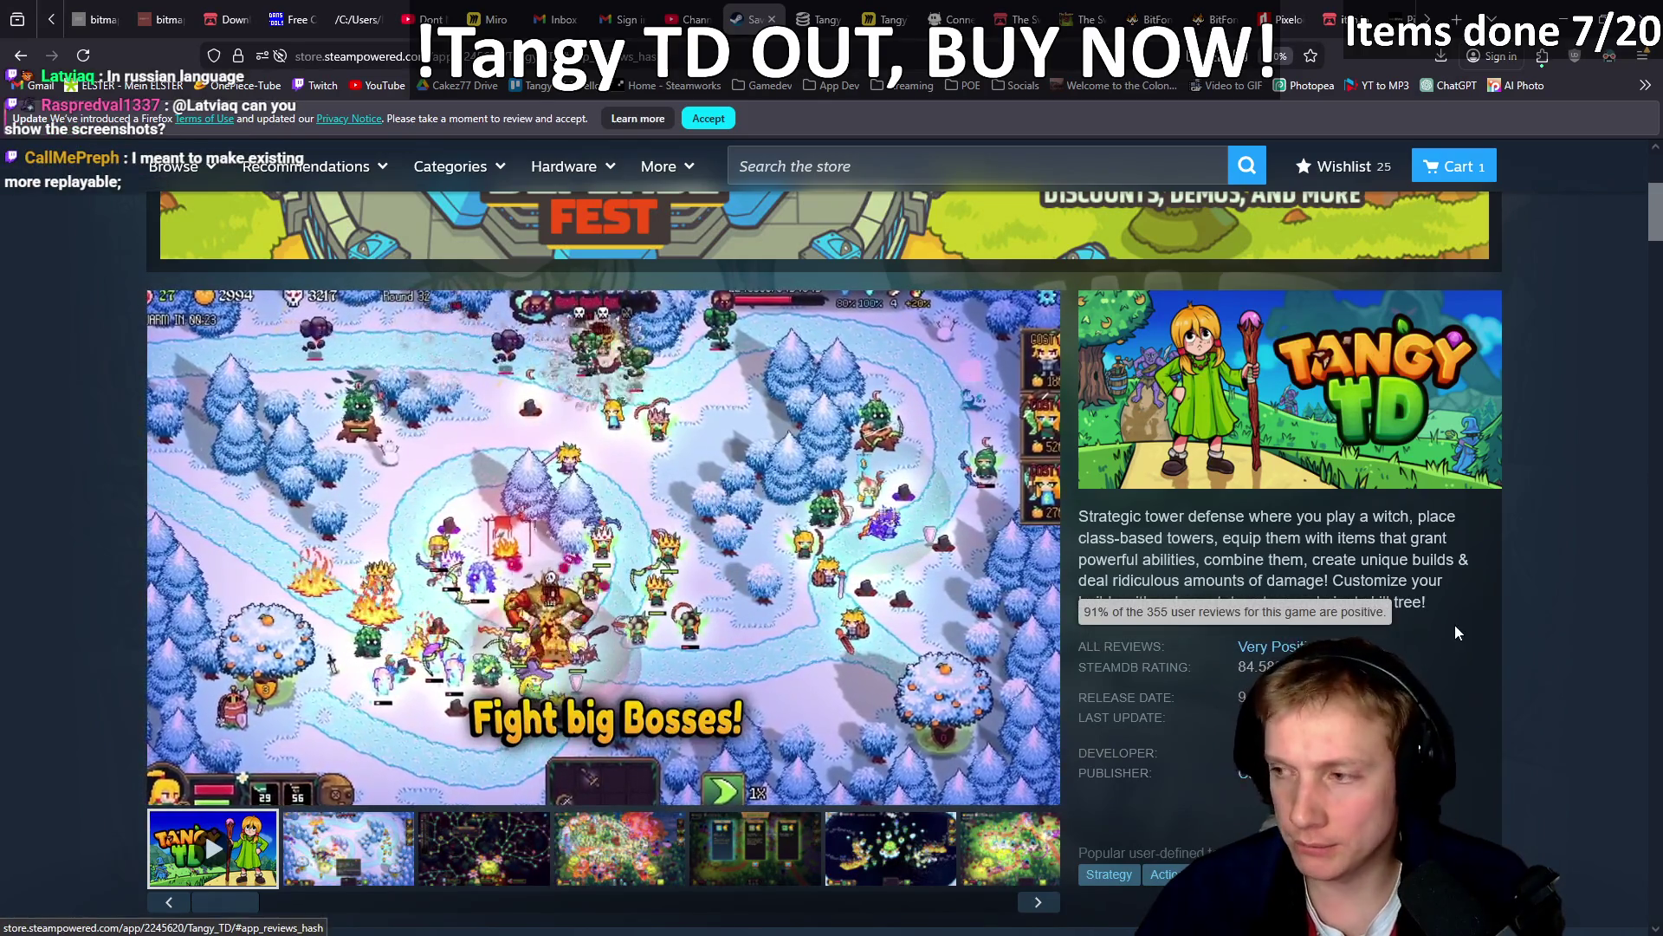
{"action": "scroll", "coordinate": [1454, 624], "scroll_direction": "down", "scroll_amount": 1}
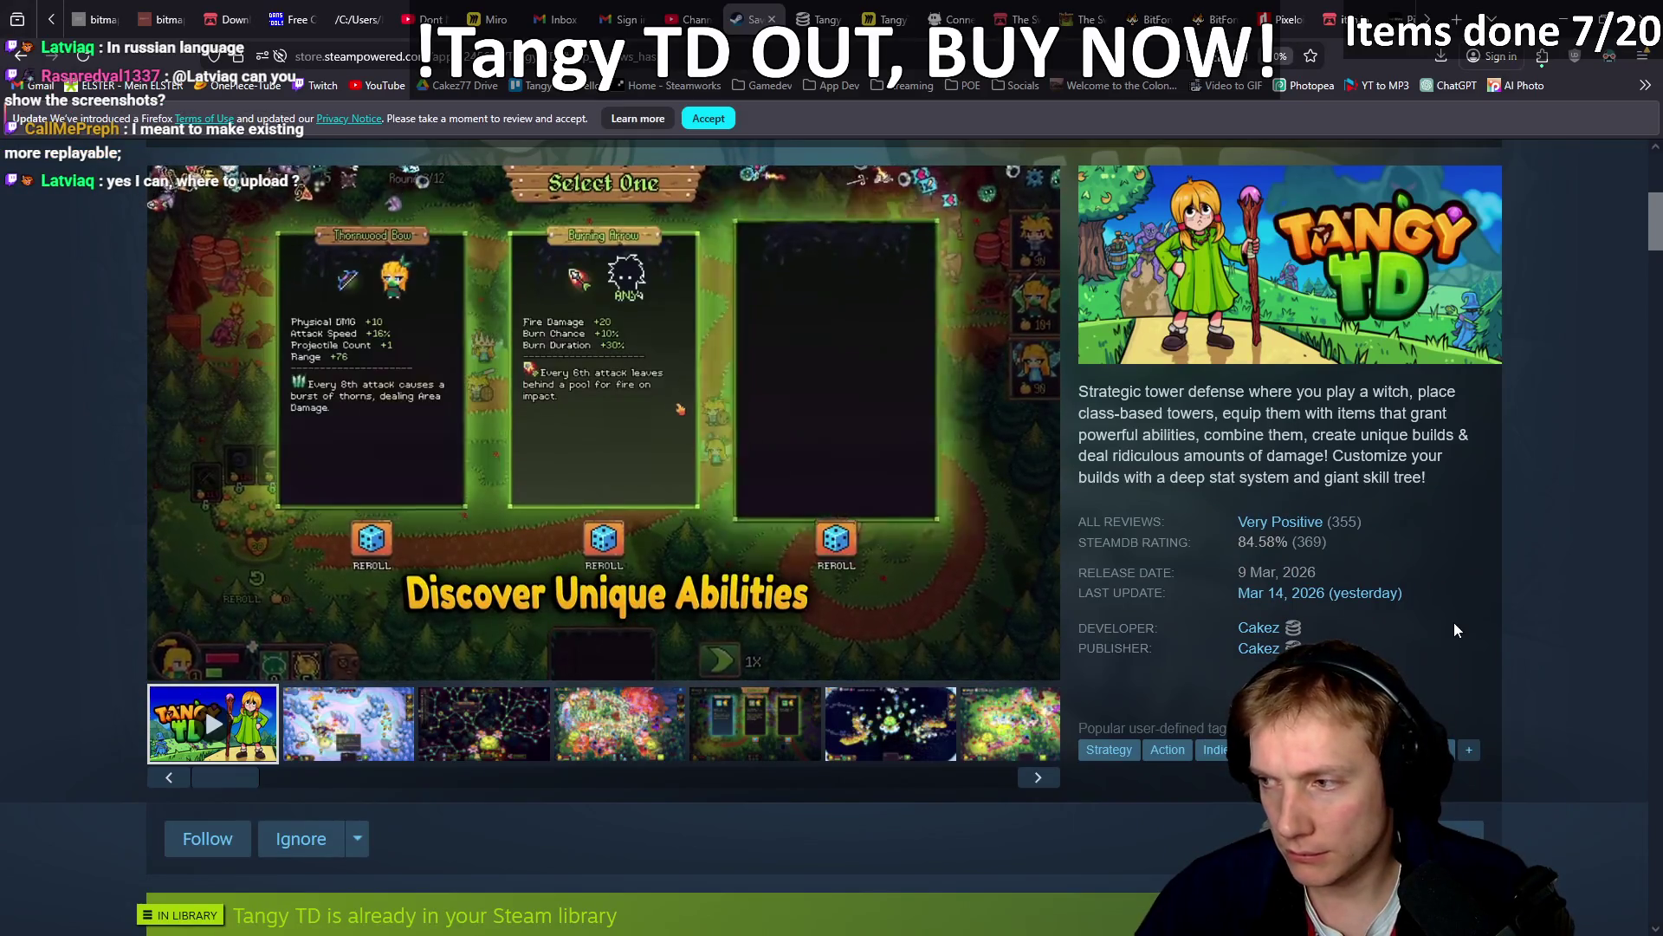